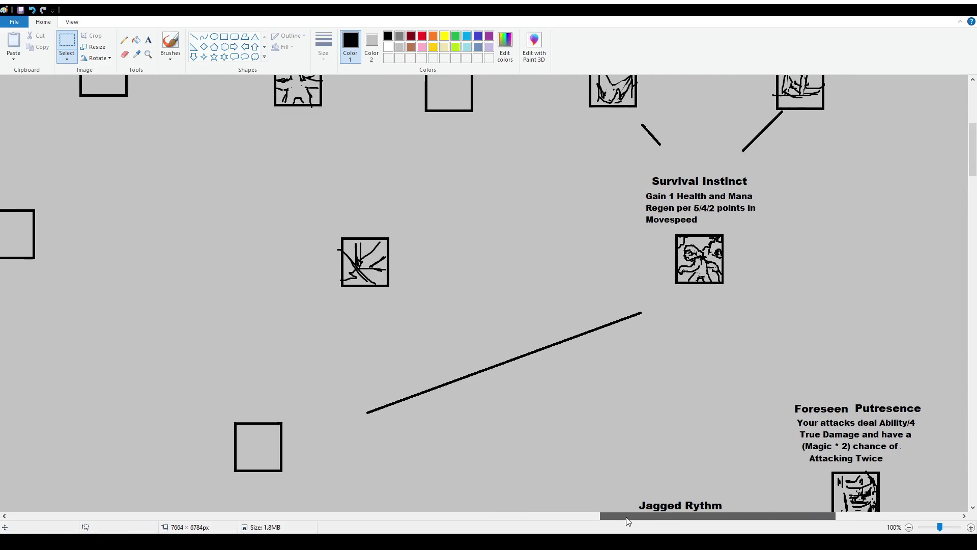
Move the empty box left of the long line into a neater spot.
click(70, 42)
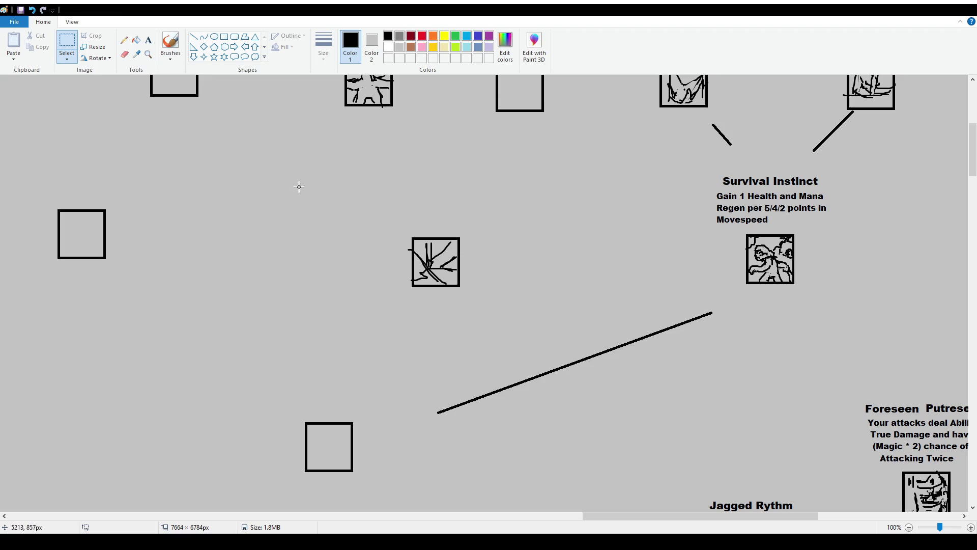
scroll(639, 309, down, 10)
scroll(646, 302, down, 3)
scroll(671, 282, down, 4)
ctrl+scroll(656, 306, down, 1)
scroll(670, 321, down, 3)
scroll(619, 311, down, 2)
scroll(619, 310, up, 2)
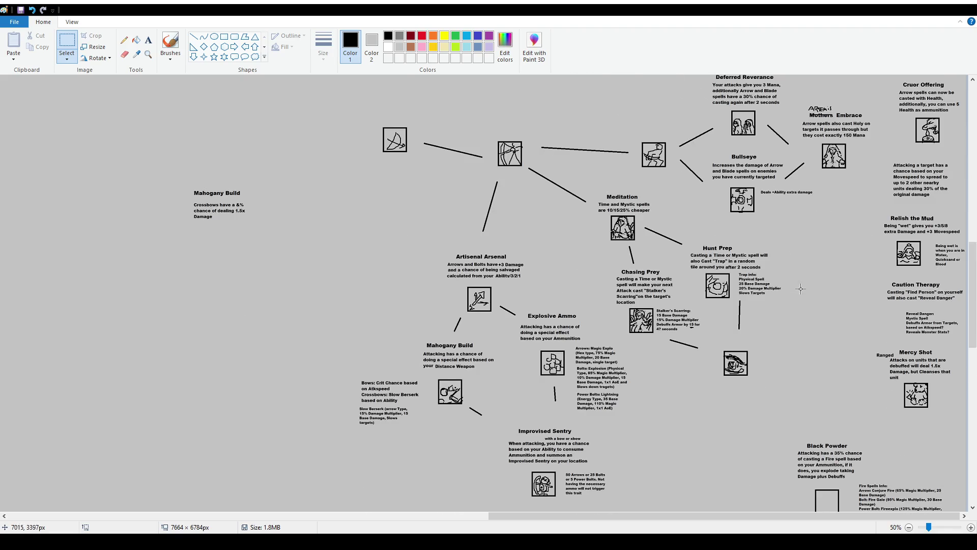
scroll(687, 290, up, 10)
ctrl+scroll(733, 300, up, 1)
scroll(725, 328, down, 4)
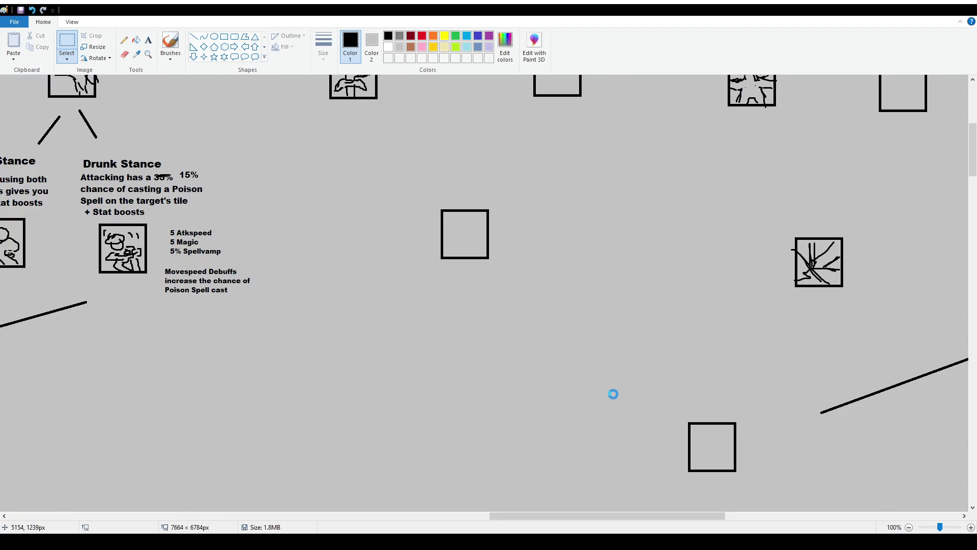
scroll(618, 382, down, 7)
scroll(595, 347, up, 2)
ctrl+scroll(557, 328, down, 1)
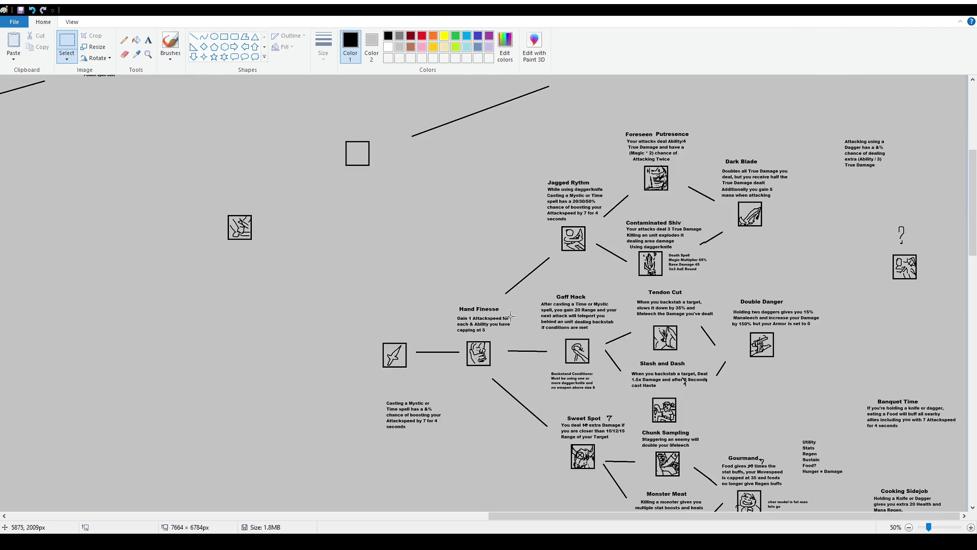
scroll(458, 321, up, 2)
click(170, 46)
scroll(526, 260, up, 2)
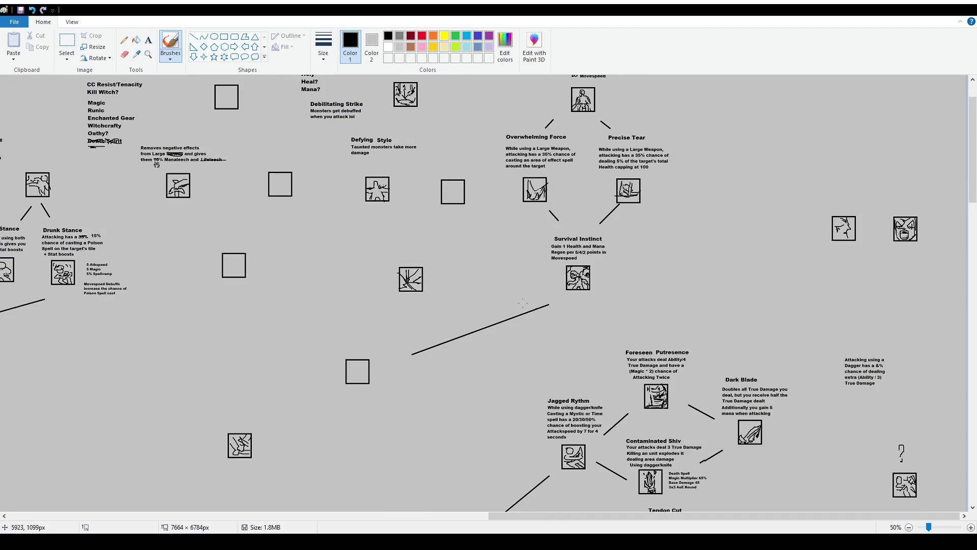
click(67, 43)
scroll(450, 320, up, 1)
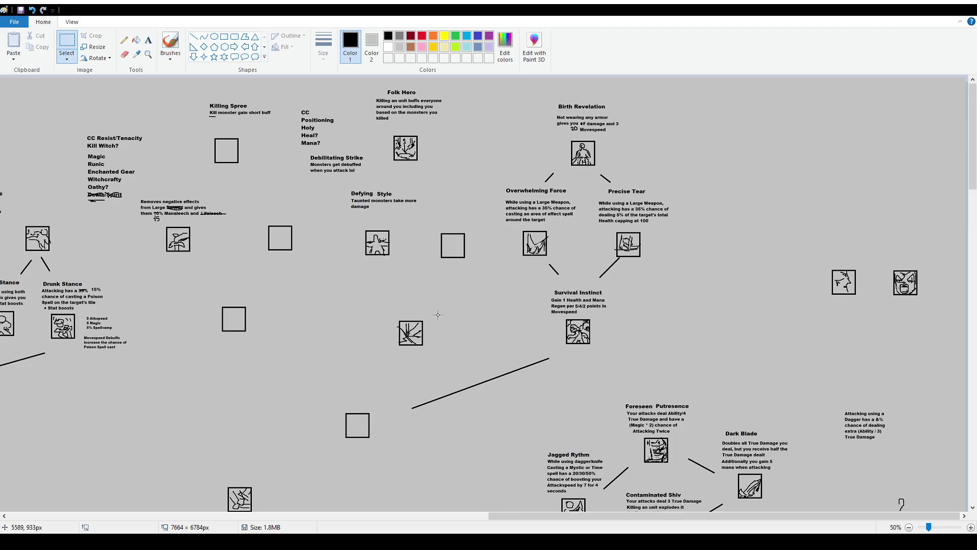
mouse_move(298, 380)
mouse_down()
mouse_move(308, 410)
mouse_move(388, 451)
mouse_move(367, 441)
mouse_move(338, 383)
mouse_move(338, 427)
mouse_move(390, 414)
mouse_move(331, 375)
mouse_move(332, 425)
mouse_move(374, 423)
mouse_up()
click(375, 344)
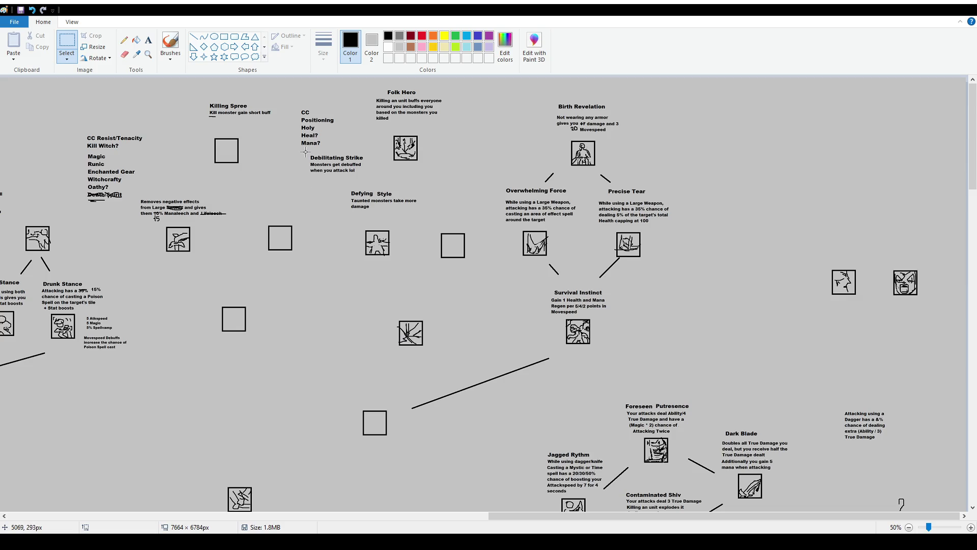
Shift the Defying Style label, its icon and the adjacent empty box slightly into alignment.
mouse_move(307, 150)
mouse_down()
mouse_move(369, 175)
mouse_move(428, 218)
mouse_move(407, 218)
mouse_up()
mouse_move(394, 266)
mouse_down()
mouse_move(357, 225)
mouse_move(366, 241)
mouse_up()
click(431, 235)
mouse_move(434, 226)
mouse_down()
mouse_move(473, 264)
mouse_move(468, 253)
mouse_up()
click(467, 281)
Briefly select and release the Birth Revelation and Folk Hero areas without moving them.
drag(502, 97, 681, 352)
click(445, 431)
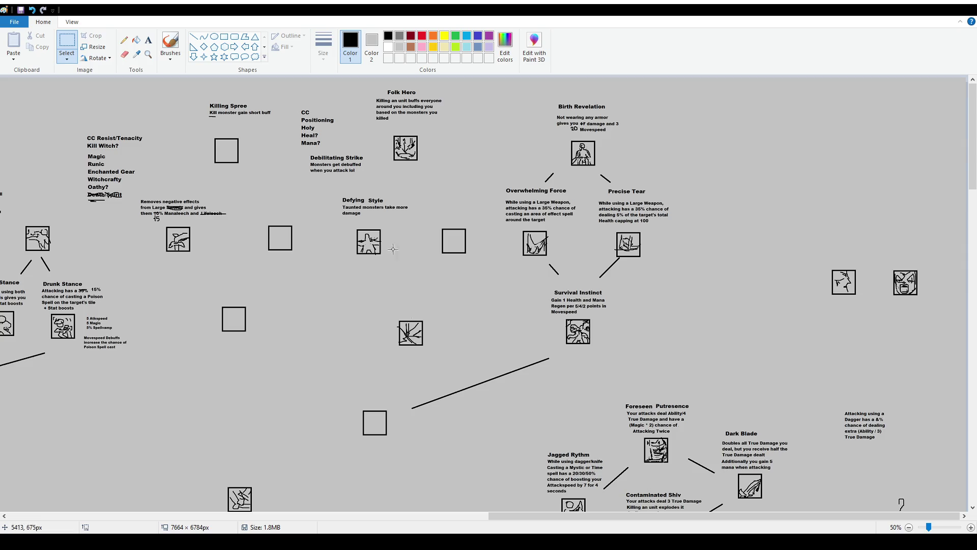
drag(311, 86, 417, 219)
click(539, 351)
click(170, 45)
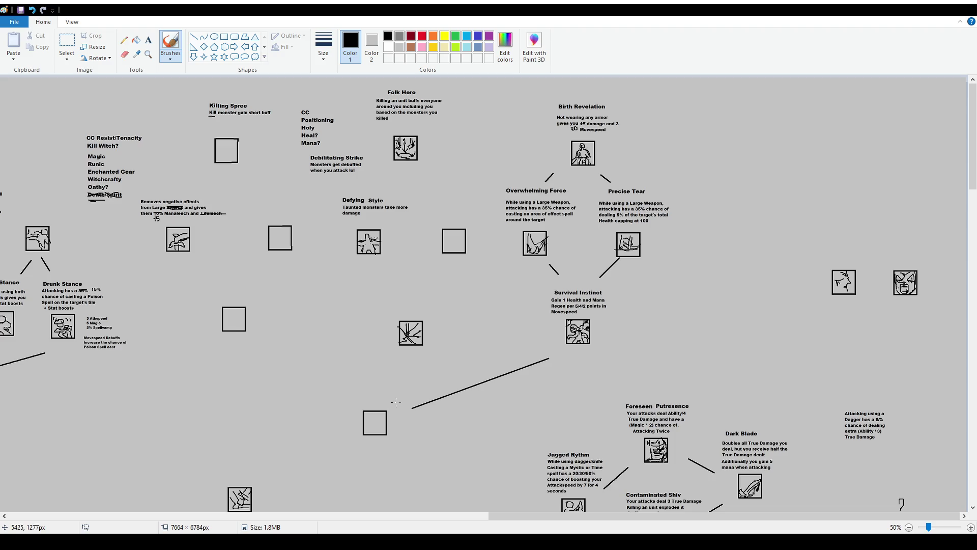
Undo an accidental brush stroke over Folk Hero and save the drawing as traitcrafting.
mouse_move(528, 140)
mouse_down()
mouse_move(204, 145)
mouse_move(203, 155)
mouse_up()
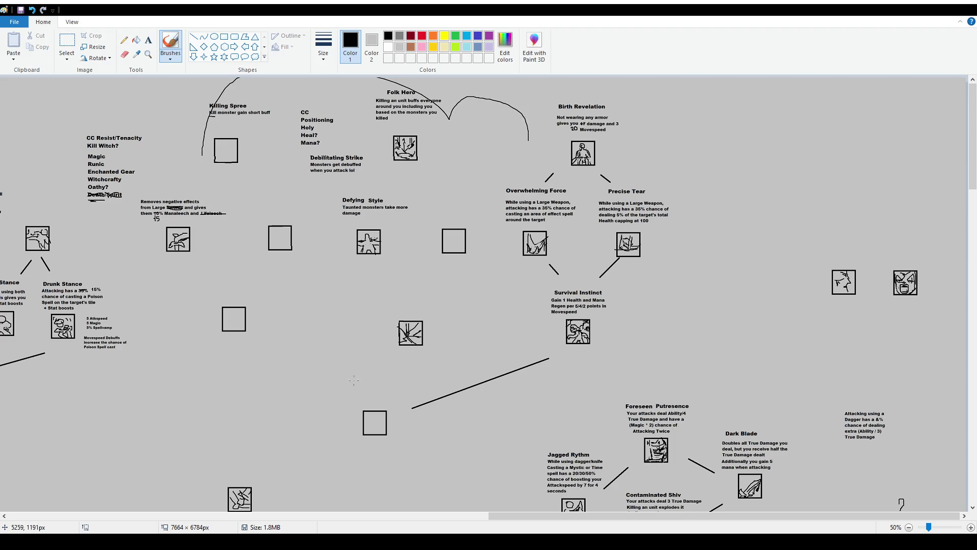
key(ctrl+z)
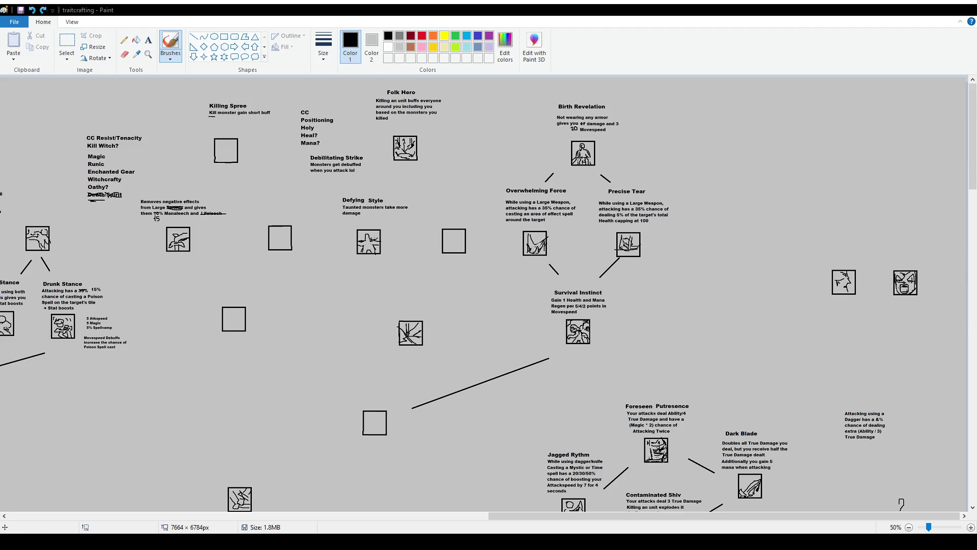
key(ctrl+s)
scroll(684, 434, down, 3)
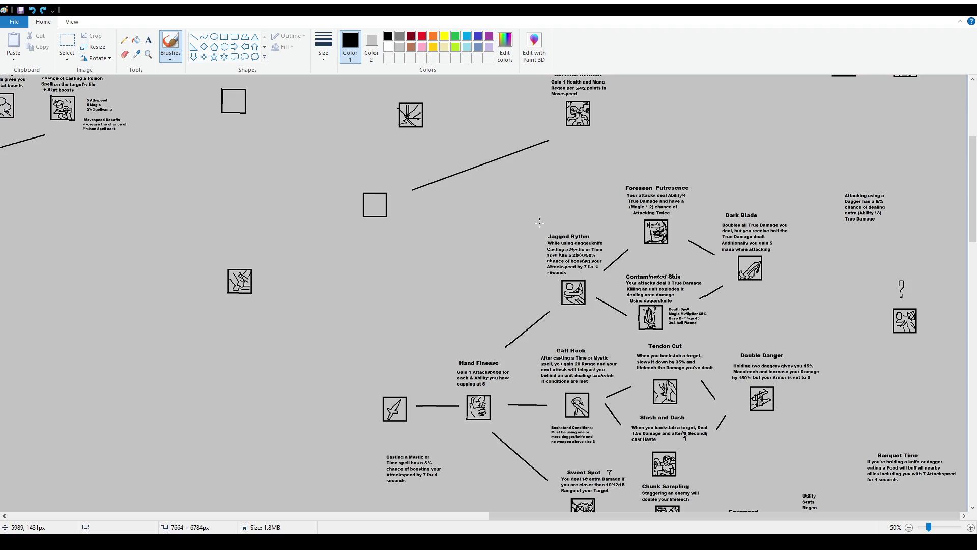
scroll(538, 222, up, 3)
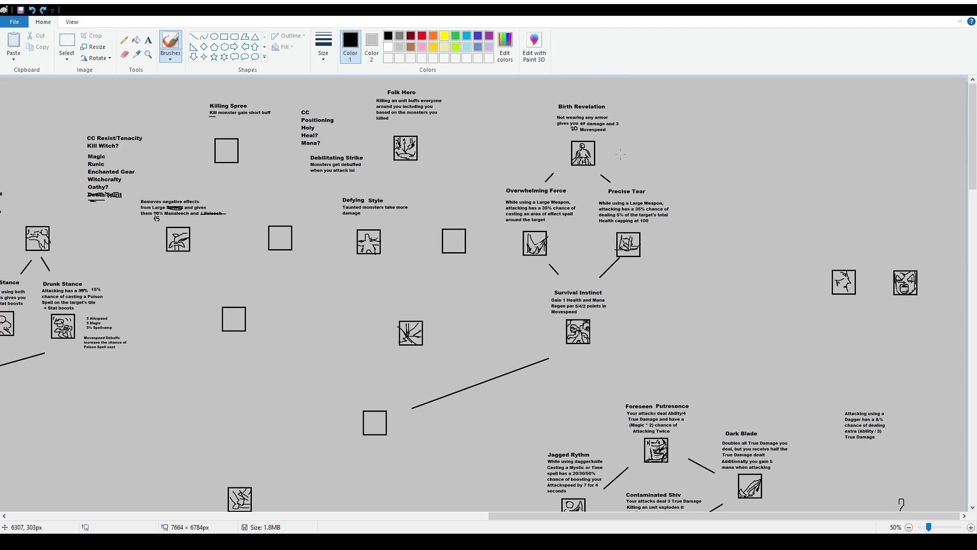
key(ctrl+Page_Up)
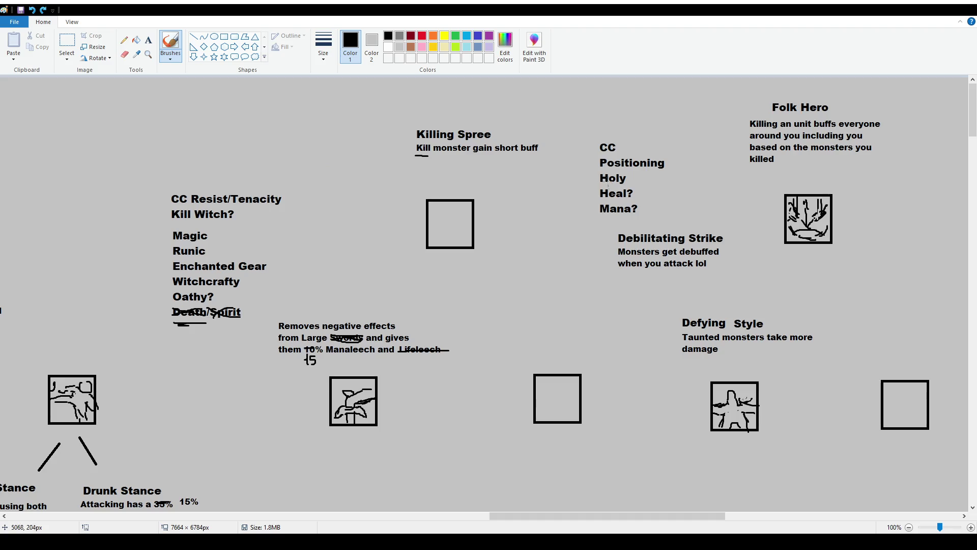
mouse_move(584, 518)
mouse_down()
mouse_move(776, 519)
mouse_move(16, 506)
mouse_up()
scroll(739, 339, down, 5)
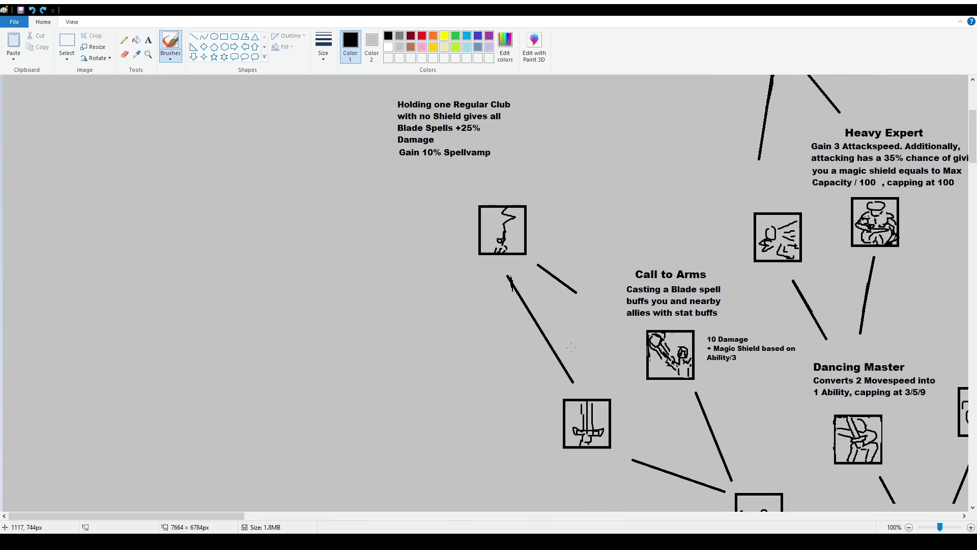
scroll(738, 339, up, 3)
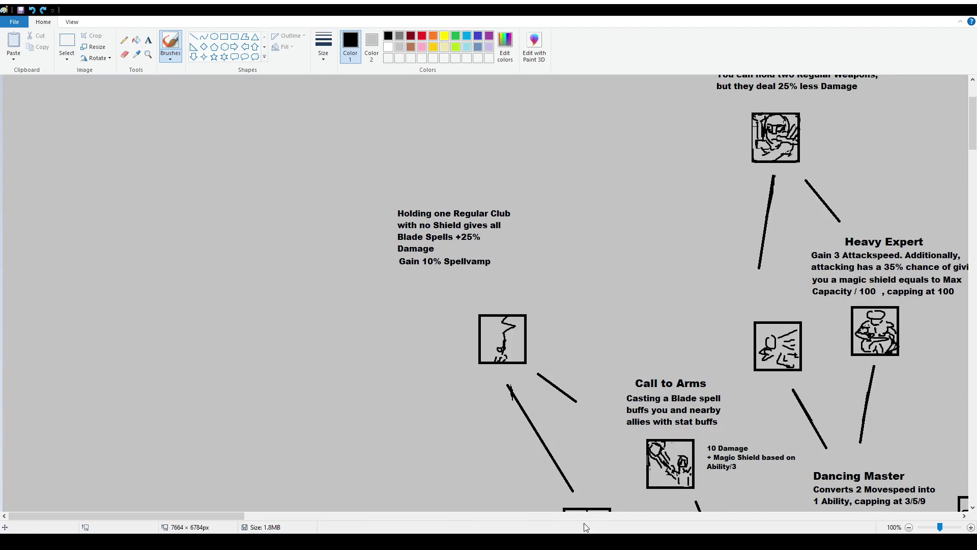
drag(232, 516, 329, 526)
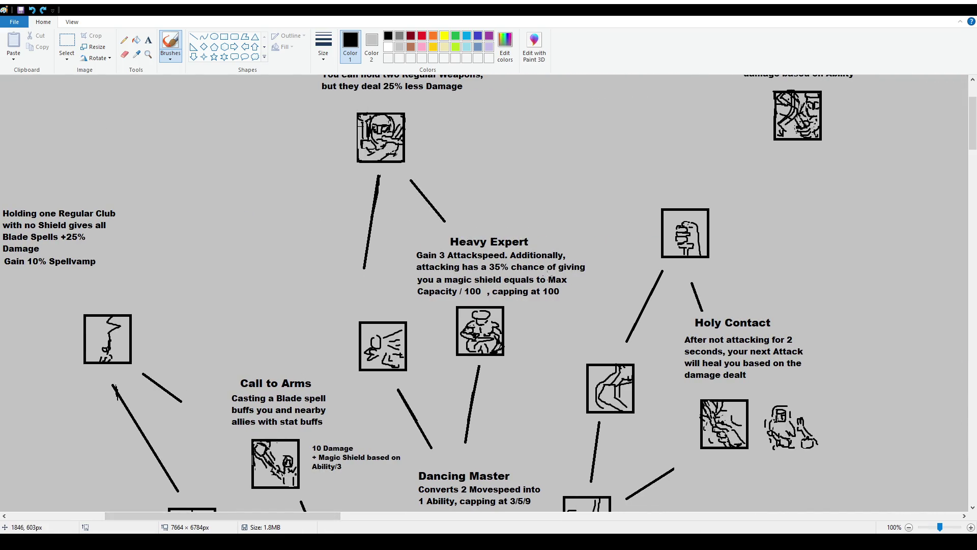
scroll(553, 305, down, 3)
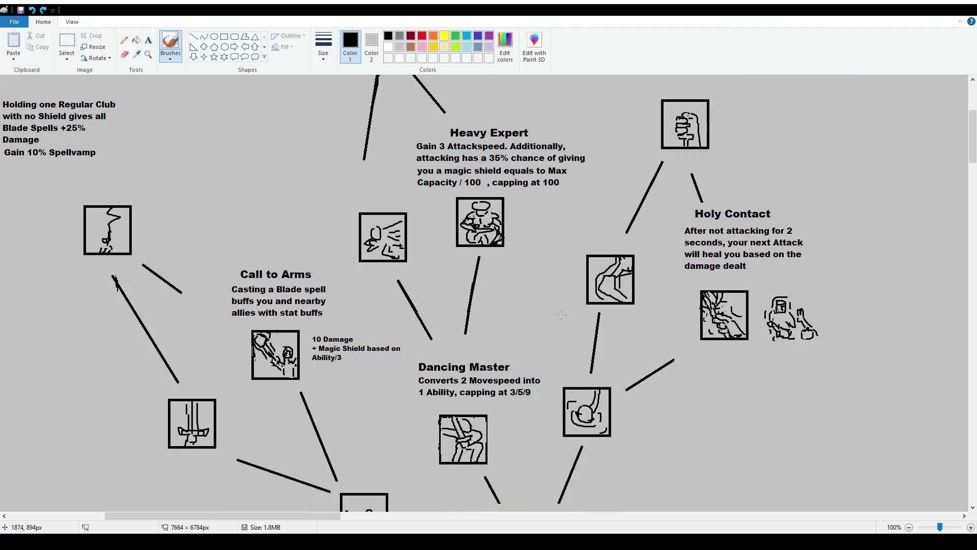
mouse_move(303, 515)
mouse_down()
mouse_move(332, 525)
mouse_move(320, 524)
mouse_up()
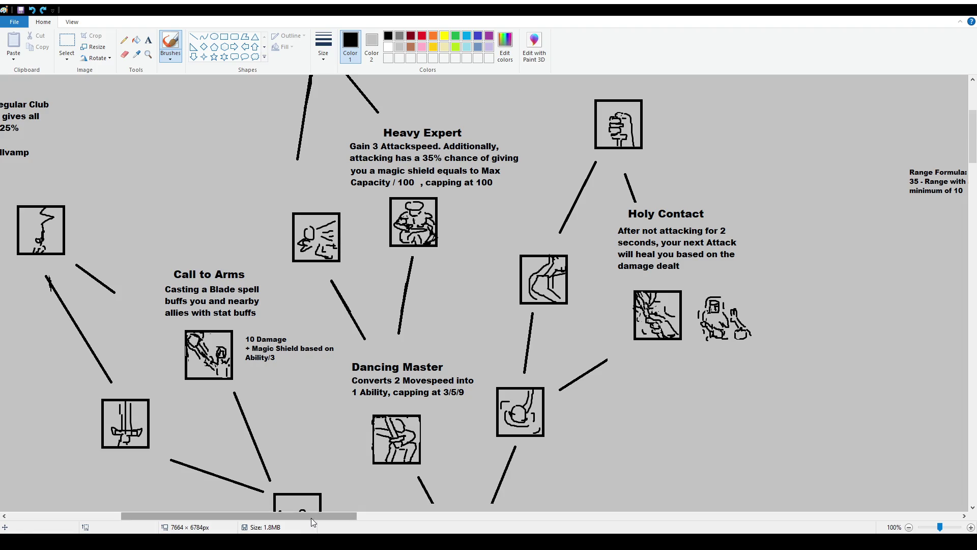
drag(326, 516, 807, 517)
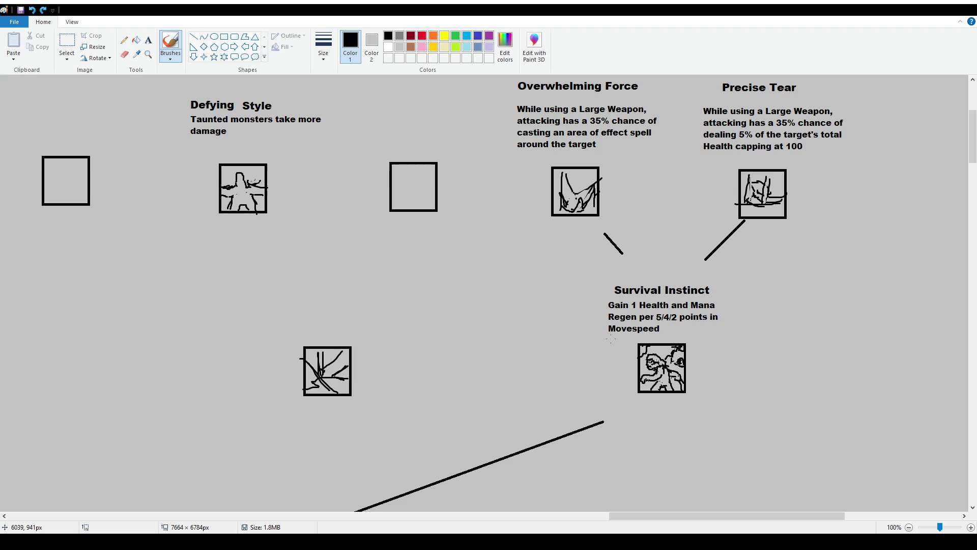
scroll(611, 339, up, 3)
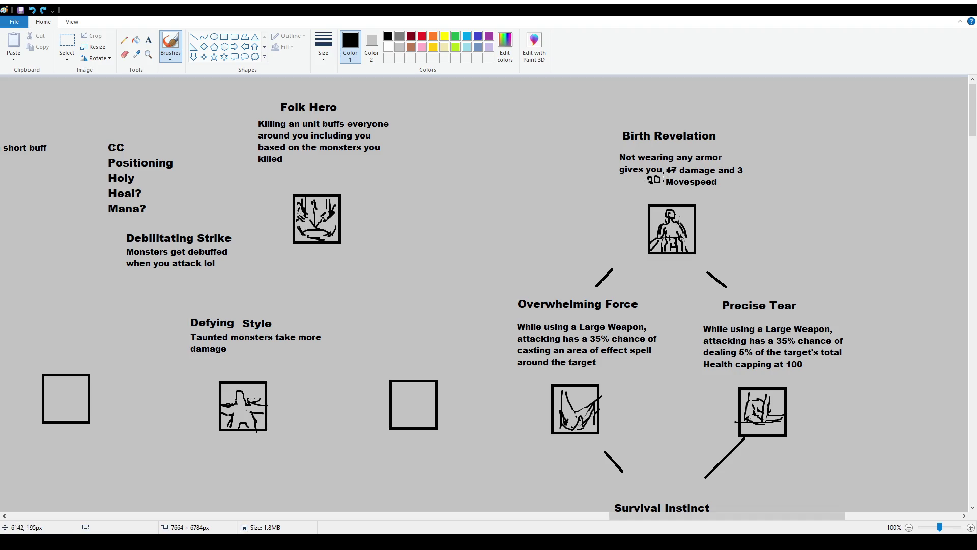
scroll(718, 363, down, 3)
scroll(718, 364, down, 3)
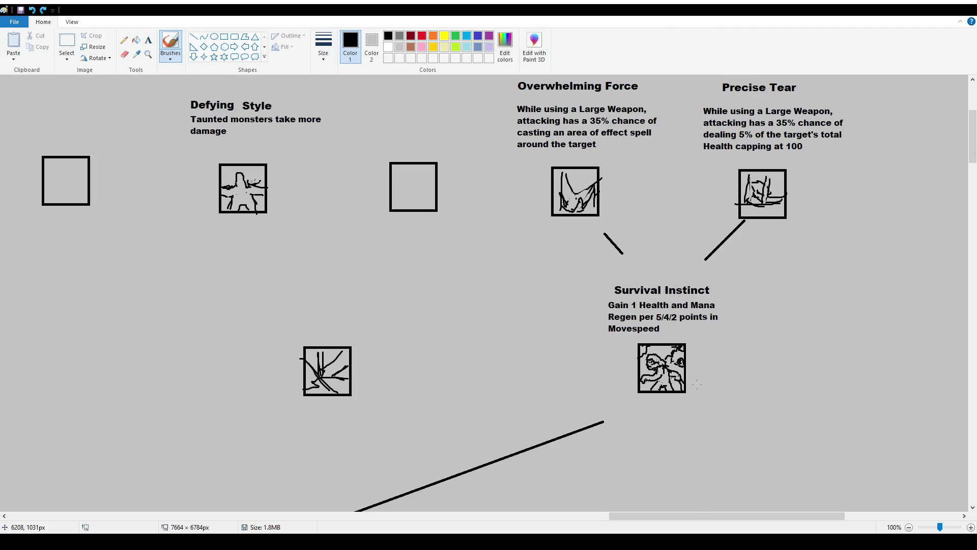
scroll(693, 379, up, 6)
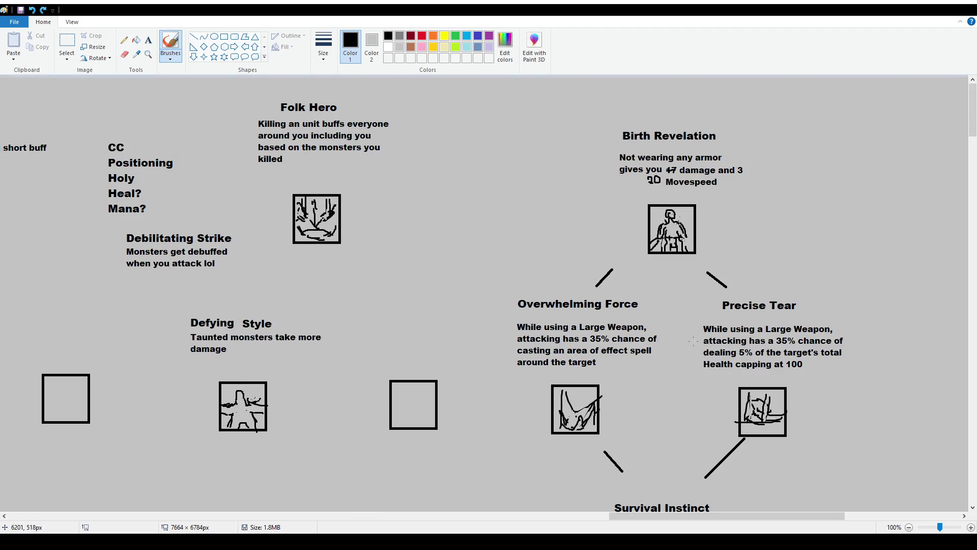
scroll(727, 345, down, 9)
scroll(728, 348, up, 3)
scroll(729, 351, up, 6)
scroll(647, 371, down, 3)
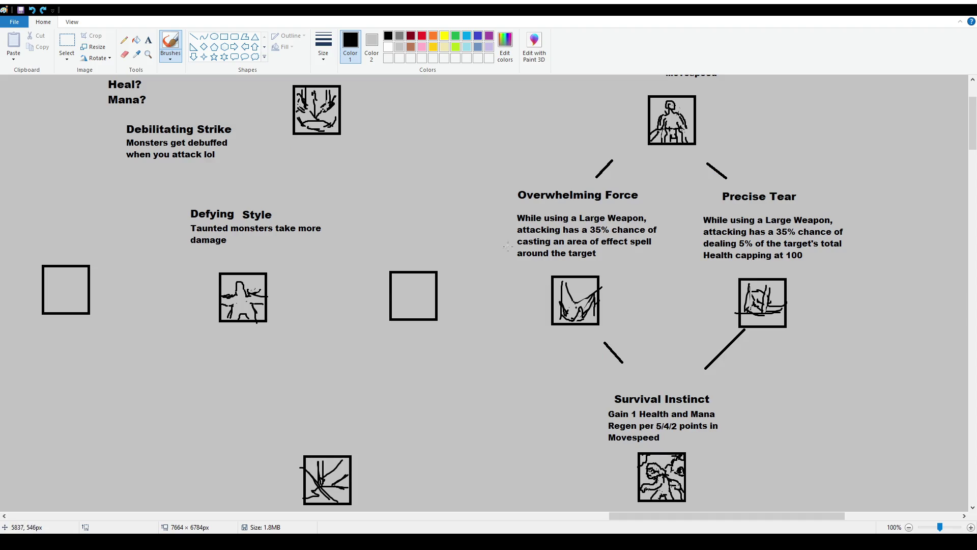
scroll(655, 446, up, 4)
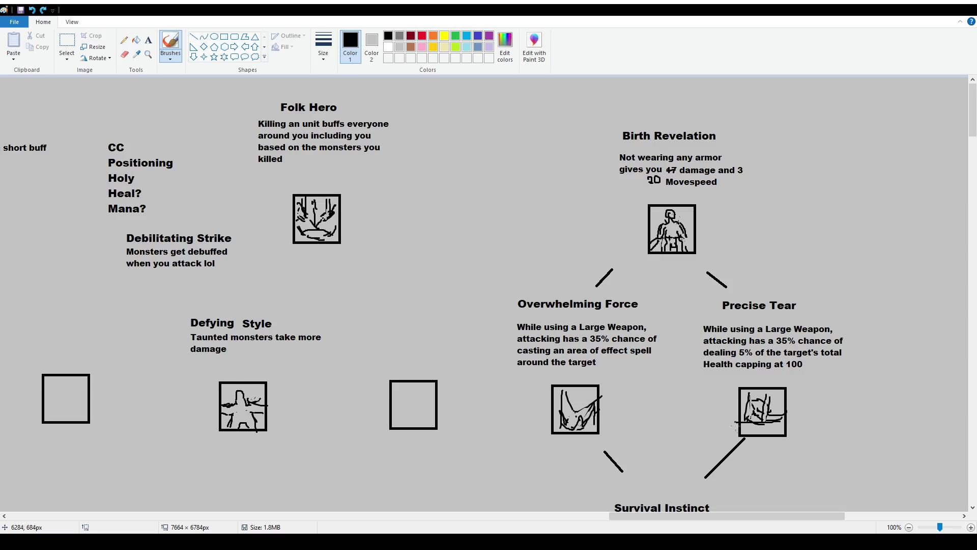
scroll(693, 384, down, 7)
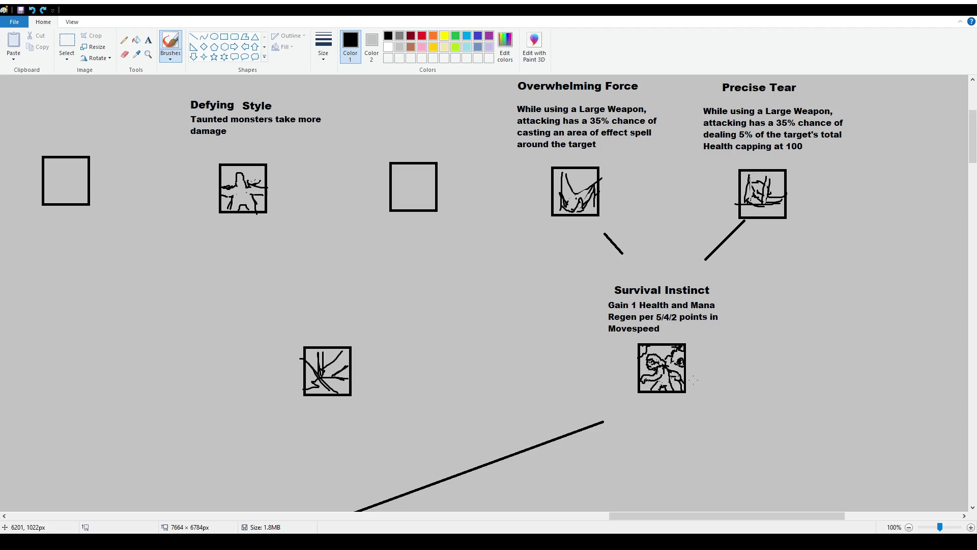
scroll(714, 349, up, 6)
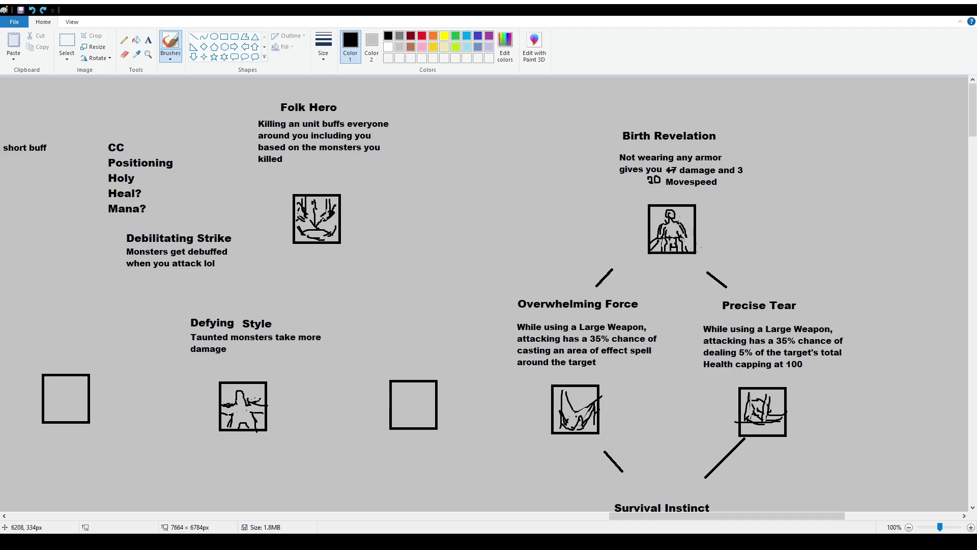
scroll(672, 182, down, 6)
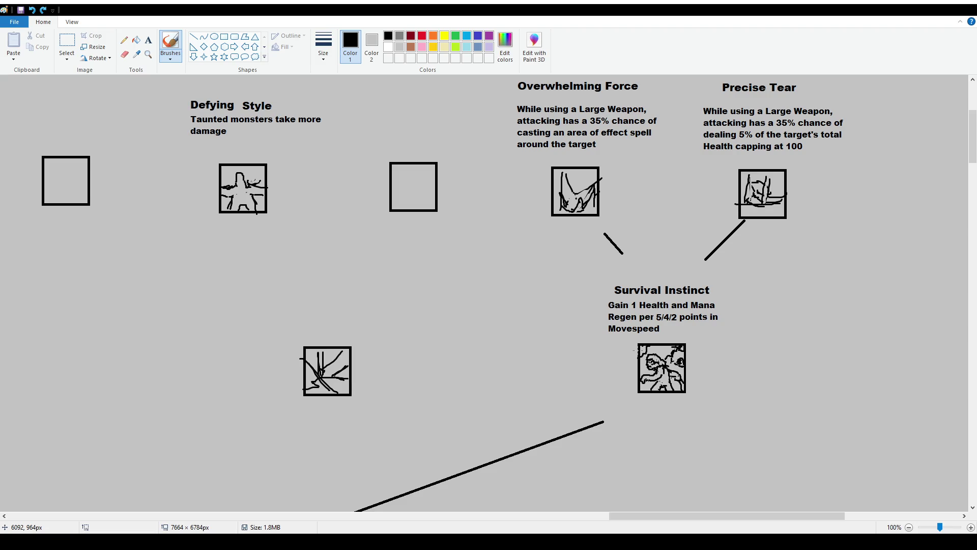
scroll(488, 294, up, 6)
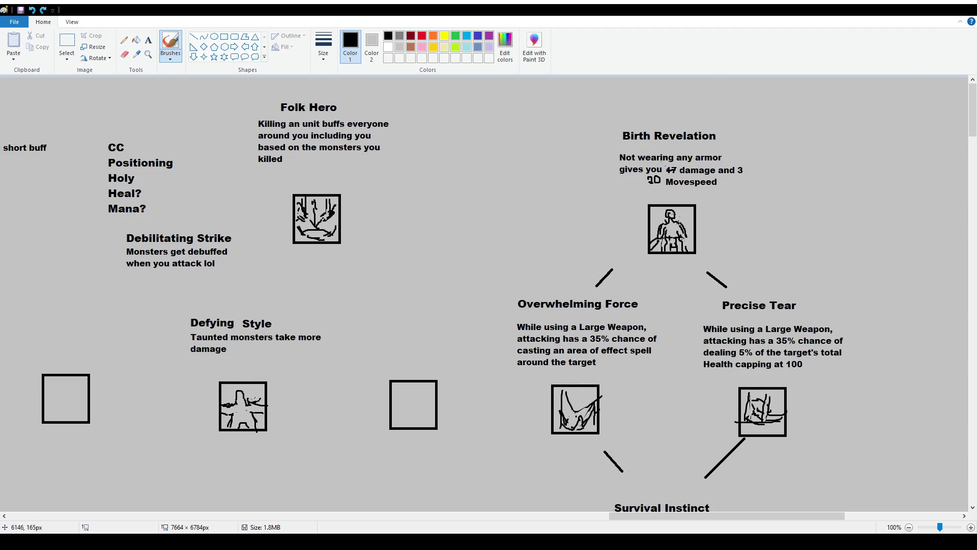
scroll(489, 294, down, 6)
scroll(489, 294, down, 3)
scroll(488, 293, up, 3)
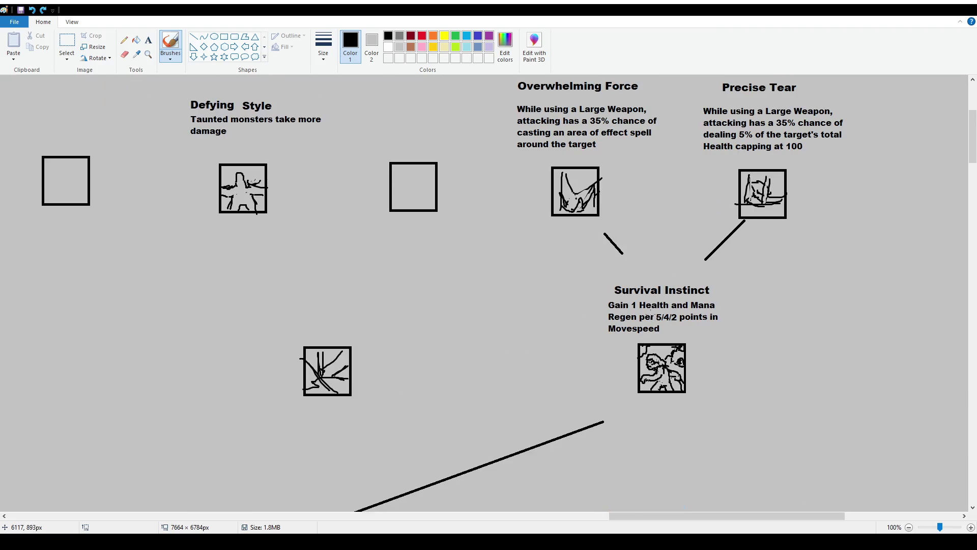
drag(612, 336, 662, 338)
key(ctrl+z)
scroll(616, 351, down, 2)
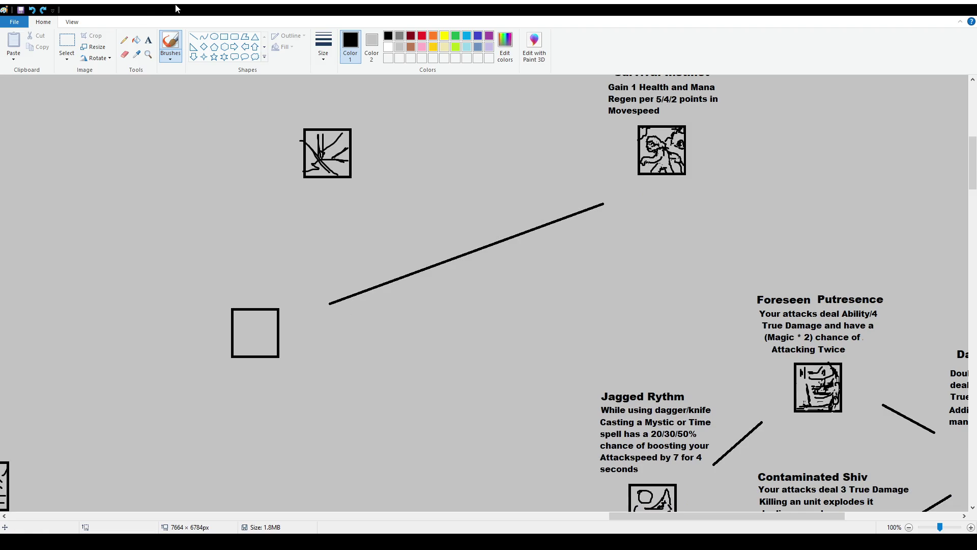
scroll(615, 352, up, 1)
scroll(615, 352, up, 1)
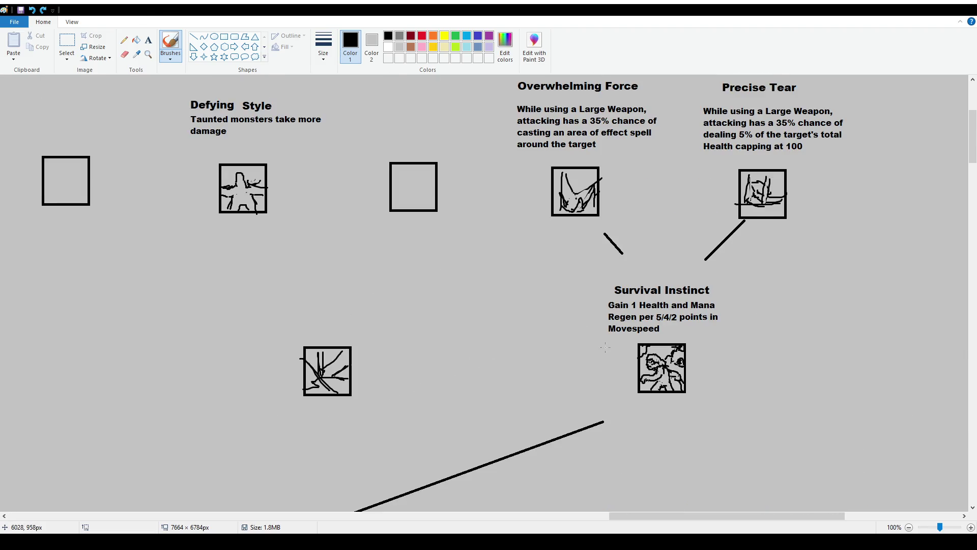
scroll(600, 236, up, 1)
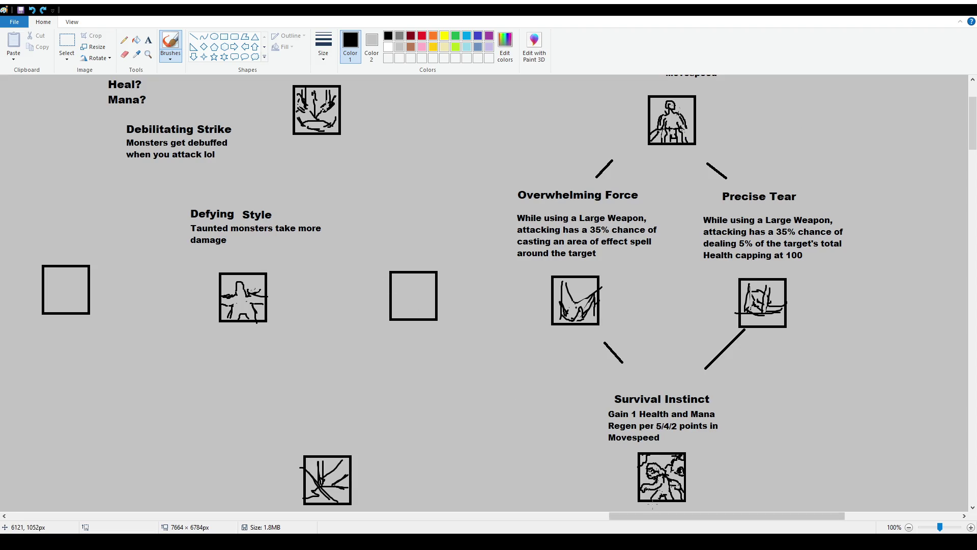
drag(658, 517, 642, 532)
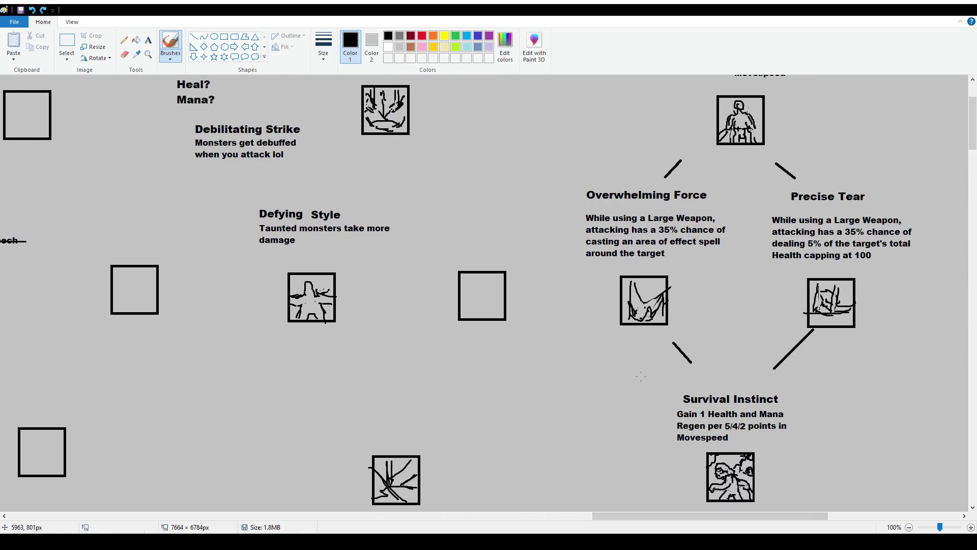
drag(675, 518, 591, 517)
scroll(406, 250, up, 3)
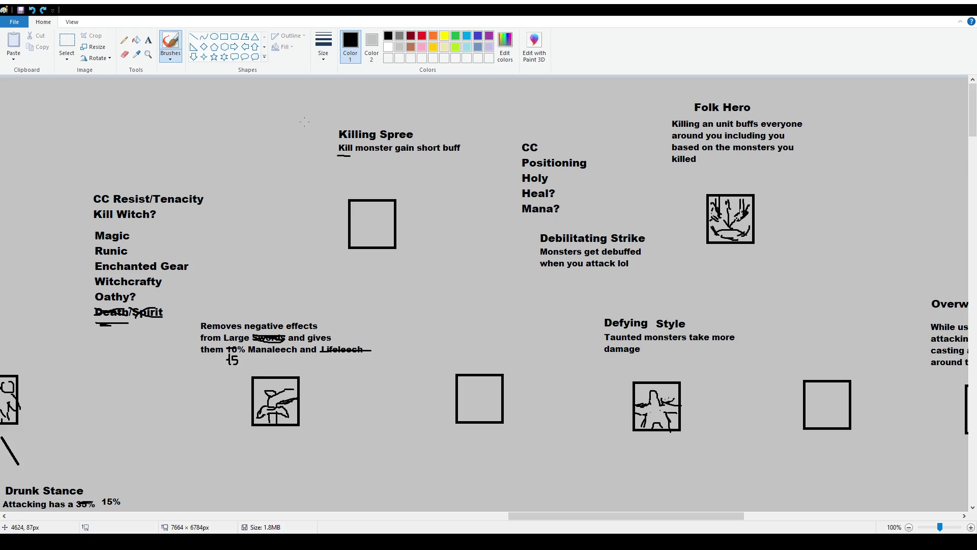
Switch from the brush to the rectangular Select tool.
click(67, 43)
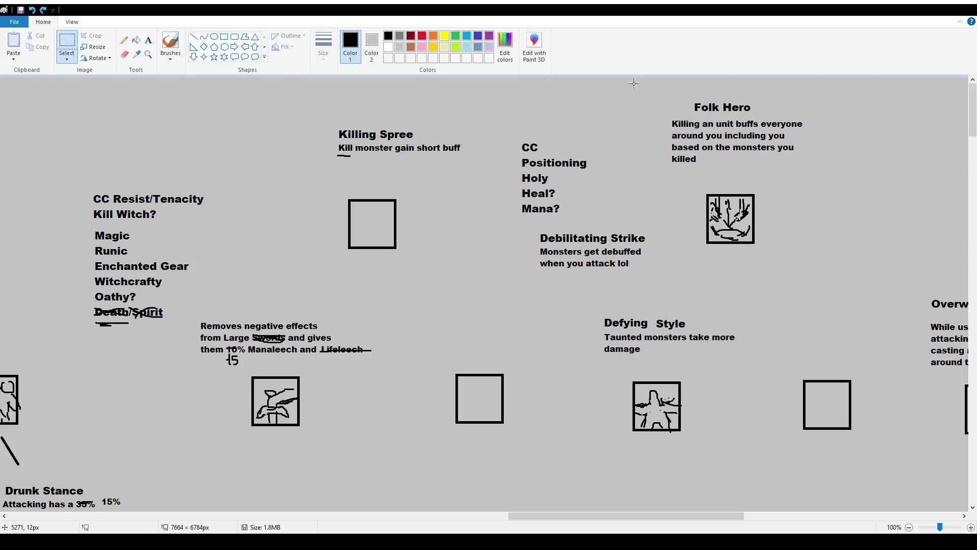
Move the Debilitating Strike text block beside Defying Style, above the empty box.
drag(530, 227, 689, 288)
drag(614, 249, 845, 330)
click(765, 293)
scroll(764, 294, down, 3)
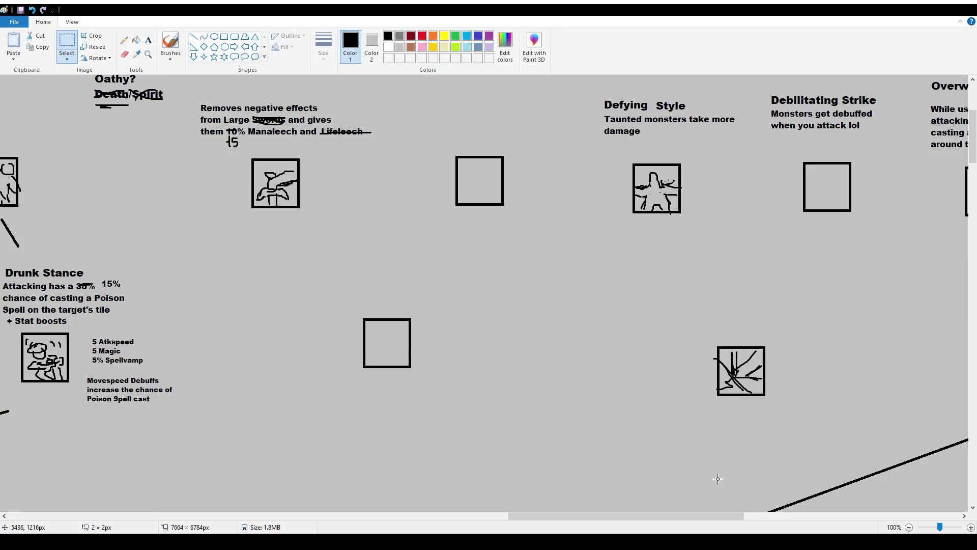
drag(671, 516, 677, 517)
scroll(553, 319, up, 2)
scroll(553, 319, up, 1)
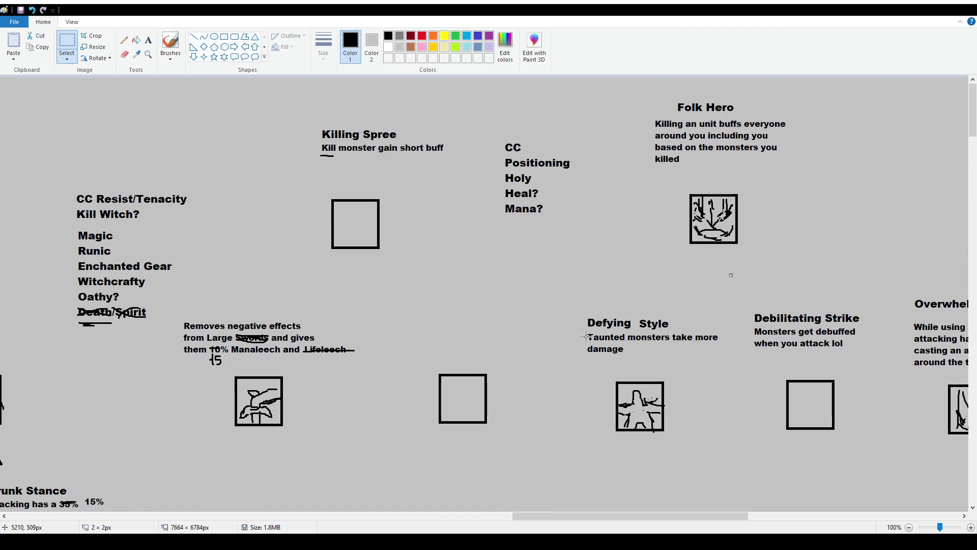
scroll(554, 319, down, 2)
scroll(622, 310, down, 1)
scroll(622, 310, up, 1)
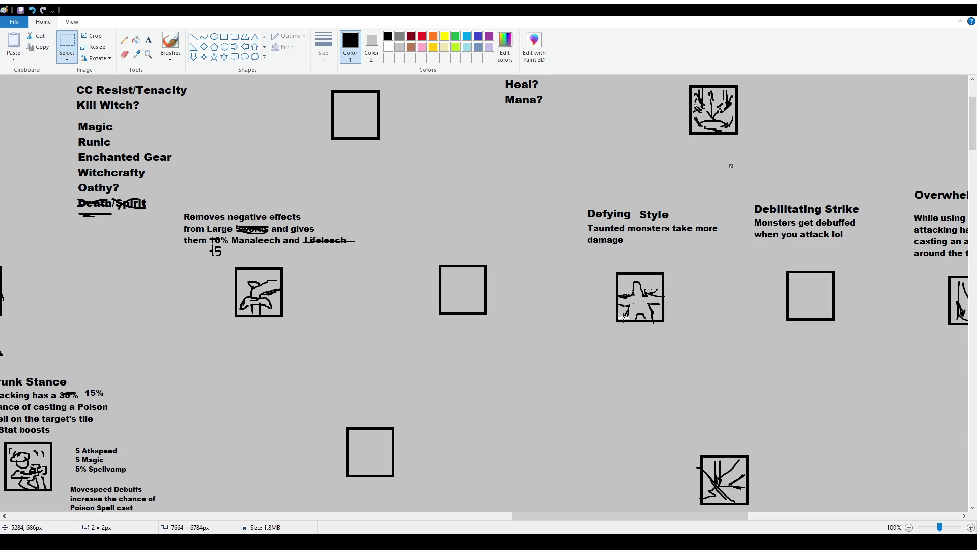
scroll(687, 303, up, 1)
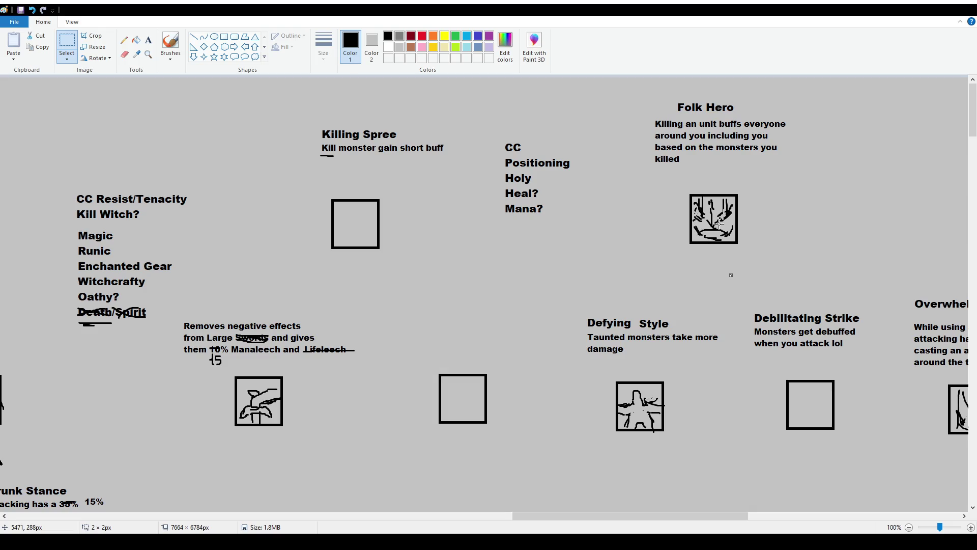
drag(728, 519, 831, 520)
scroll(593, 313, down, 2)
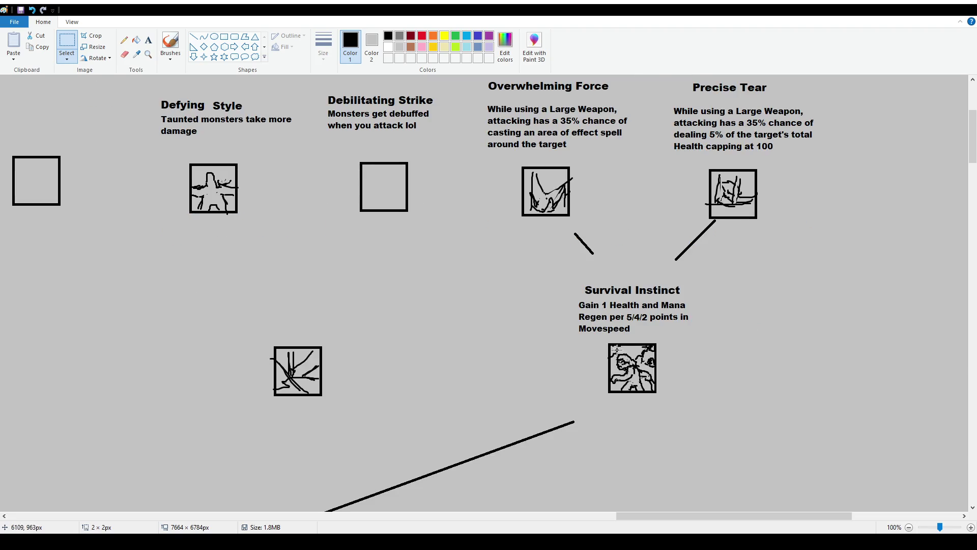
scroll(669, 363, up, 1)
scroll(670, 363, up, 1)
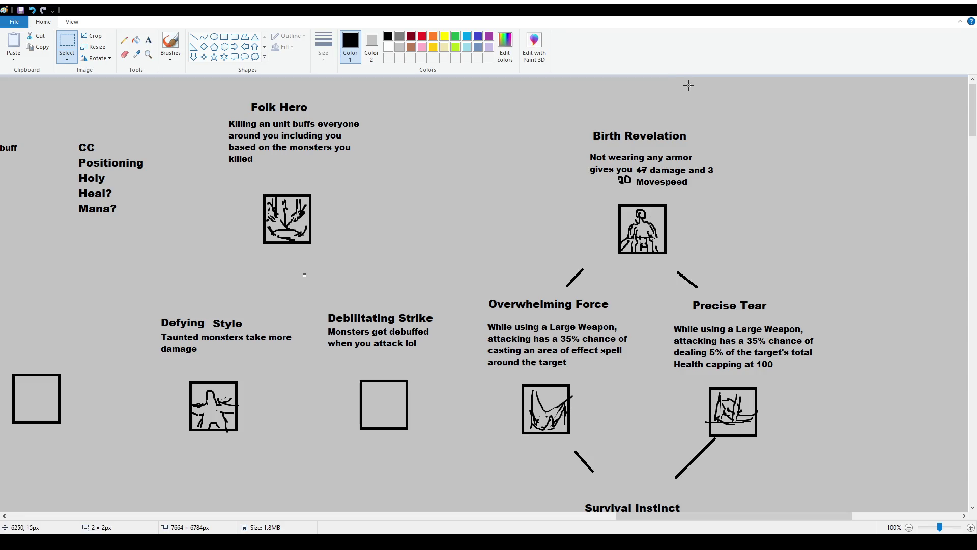
Nudge the cracked-lines icon box up and left, clearing stray selections along the way.
click(175, 42)
scroll(574, 330, down, 3)
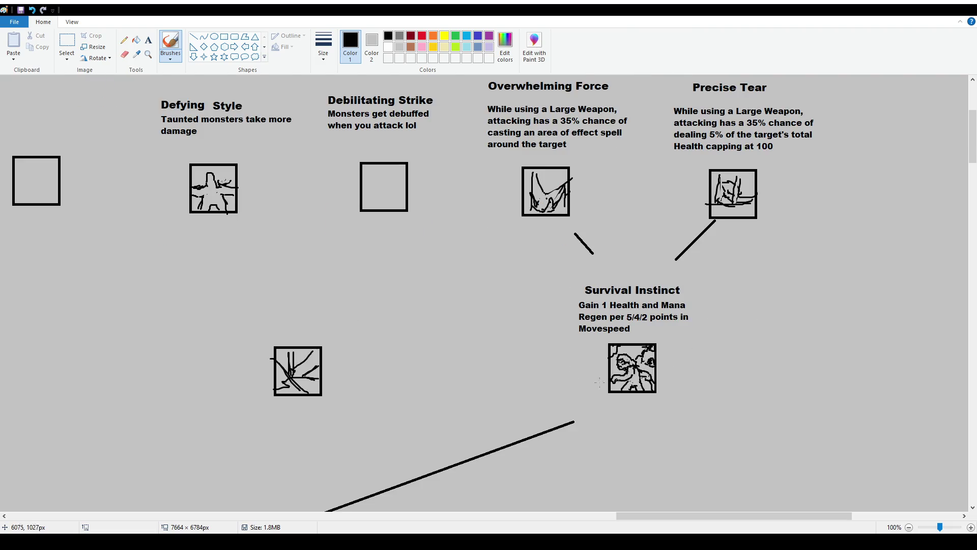
scroll(754, 389, up, 3)
scroll(649, 358, down, 3)
scroll(717, 356, up, 3)
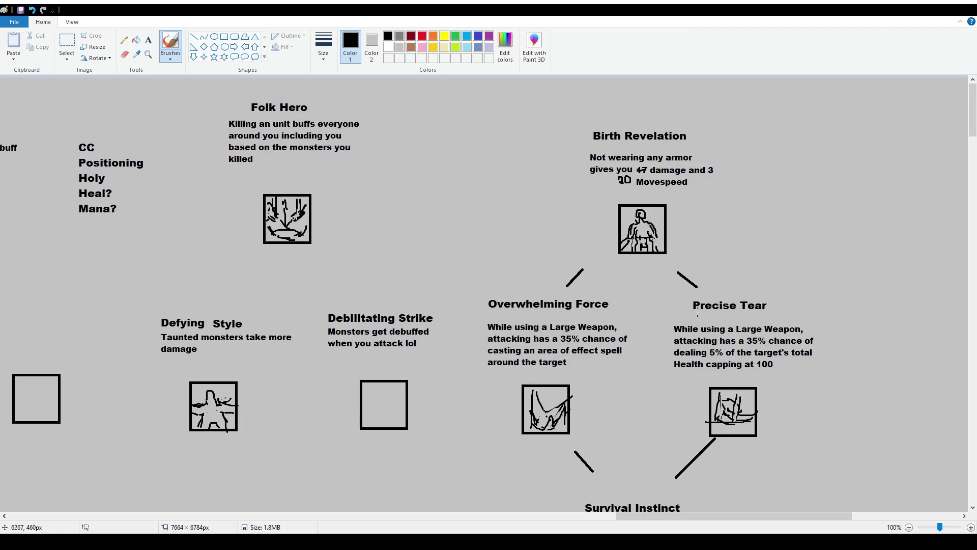
scroll(717, 355, down, 4)
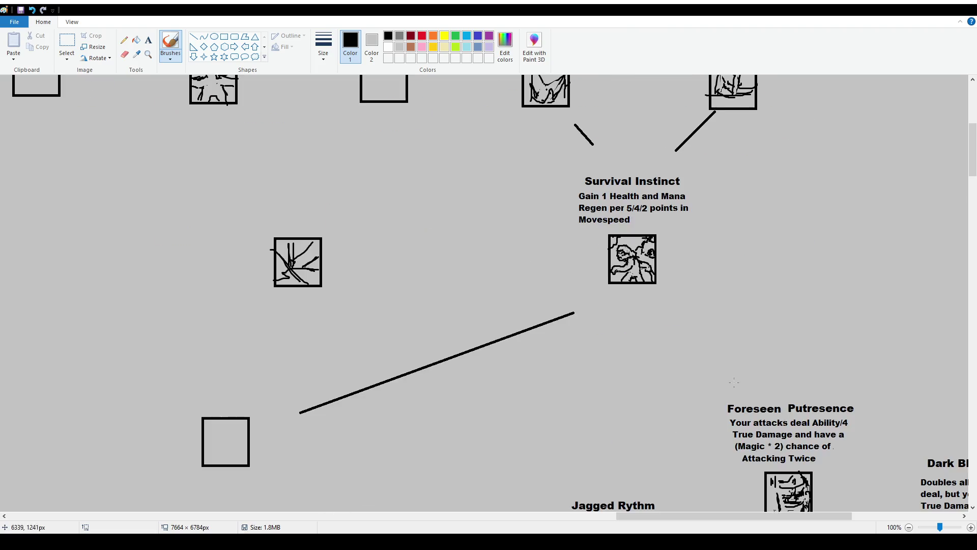
drag(772, 516, 755, 518)
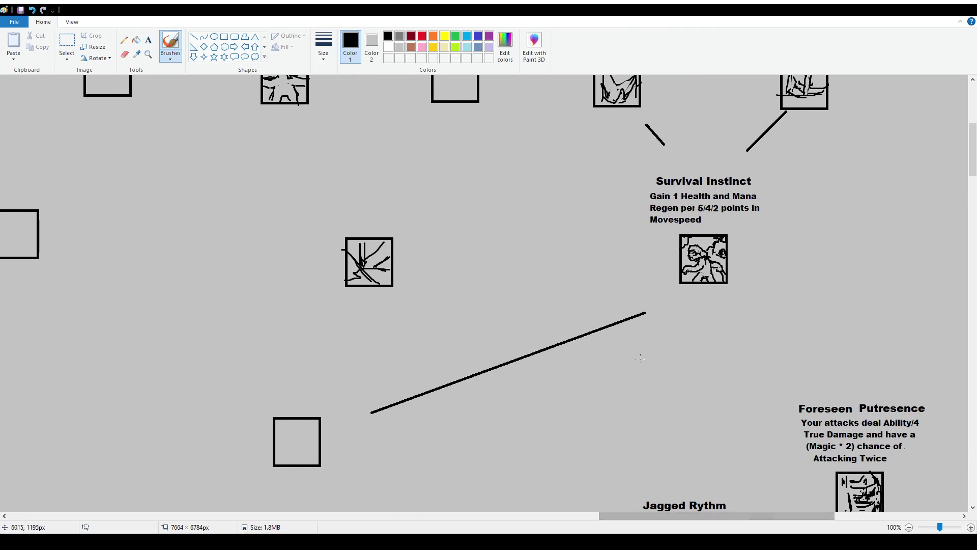
scroll(618, 338, up, 2)
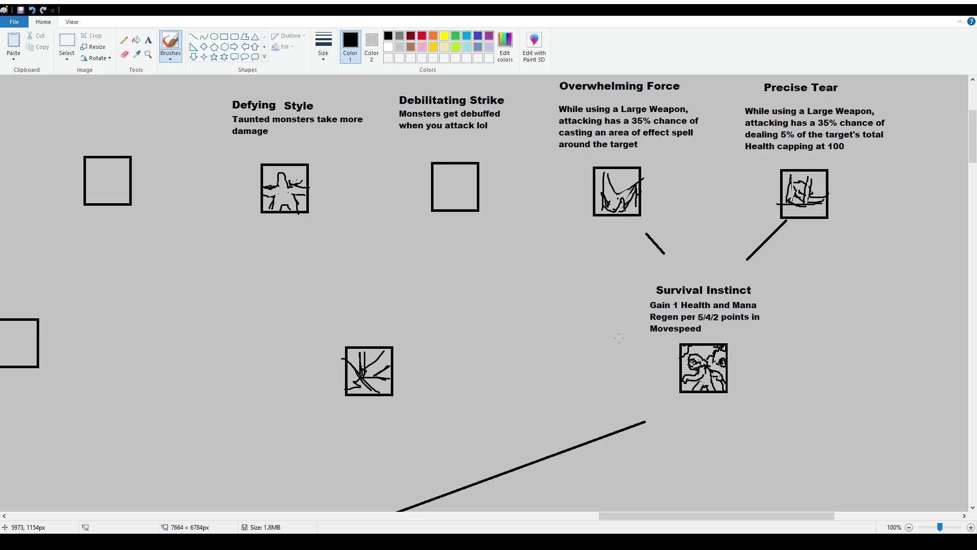
scroll(618, 338, down, 2)
scroll(609, 348, up, 2)
click(67, 45)
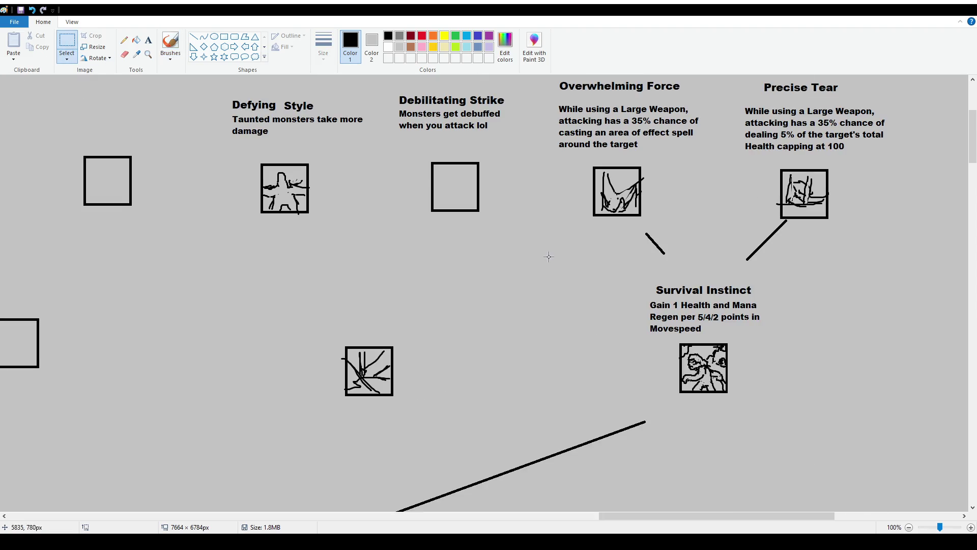
scroll(545, 256, up, 2)
scroll(531, 256, up, 2)
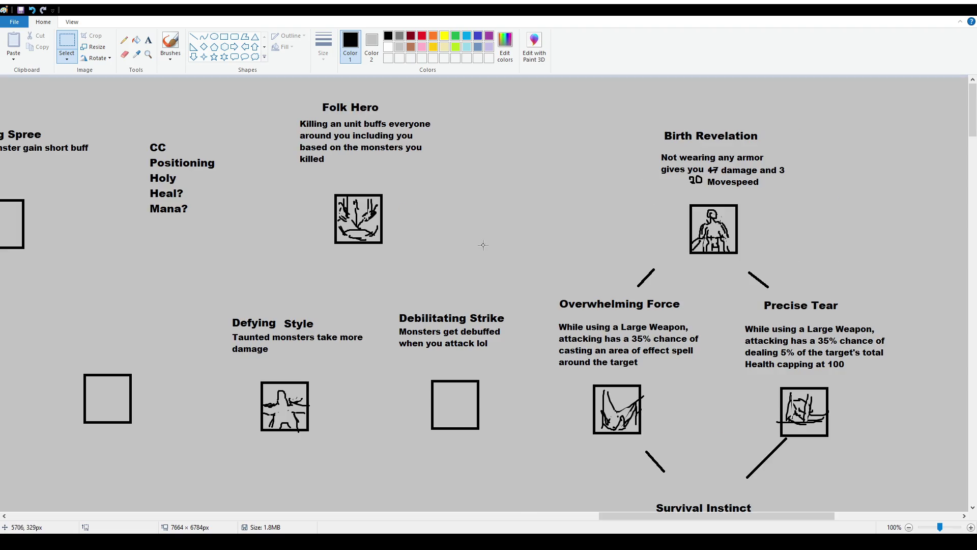
scroll(360, 233, down, 4)
scroll(359, 234, up, 2)
scroll(359, 234, up, 2)
drag(204, 79, 479, 458)
click(562, 428)
scroll(265, 298, down, 3)
scroll(265, 298, up, 1)
mouse_move(323, 331)
mouse_down()
mouse_move(420, 408)
mouse_move(408, 360)
mouse_up()
click(582, 397)
scroll(328, 283, up, 1)
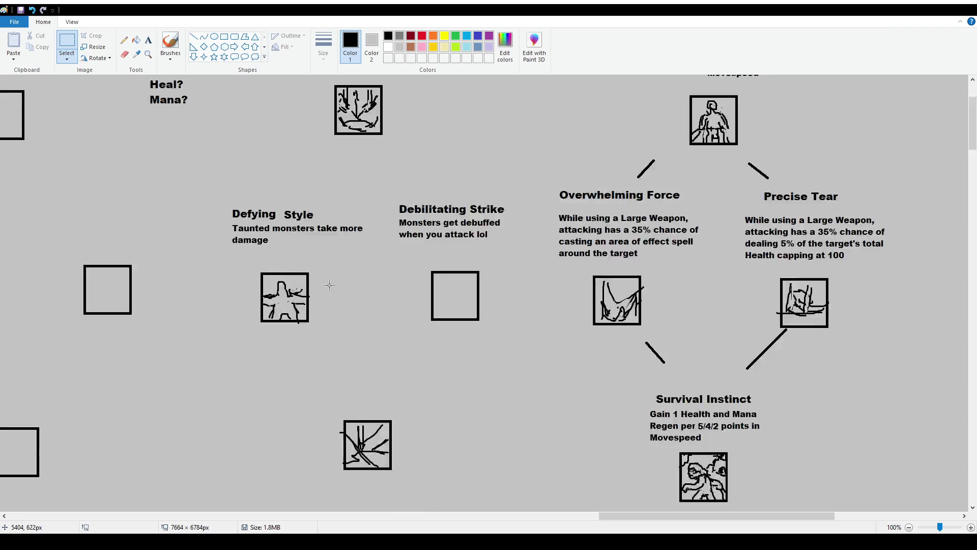
scroll(329, 285, up, 1)
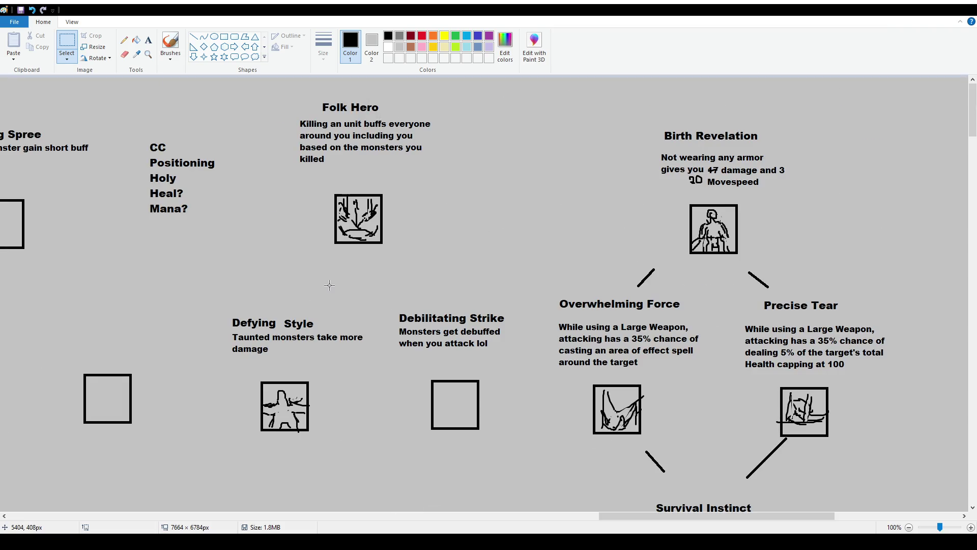
drag(729, 516, 285, 513)
scroll(319, 504, down, 2)
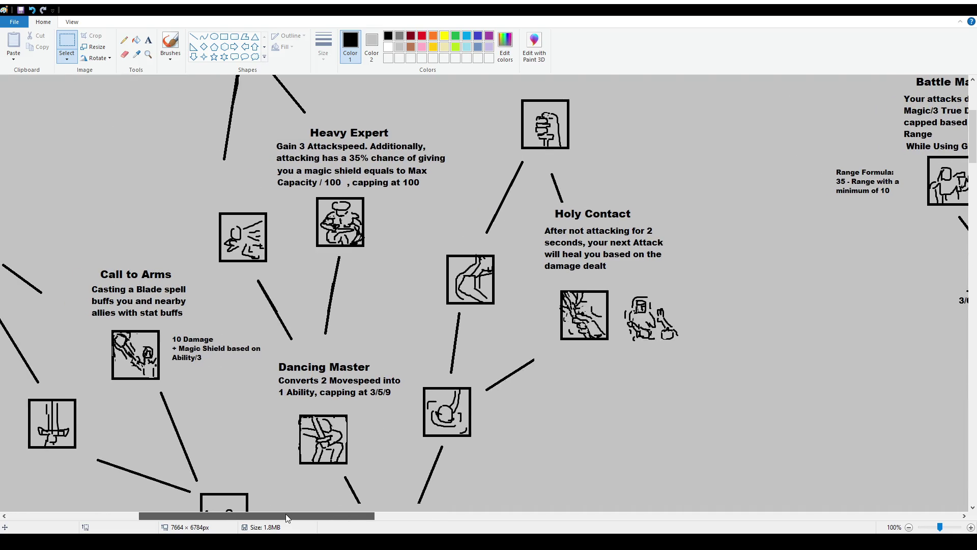
scroll(430, 329, up, 2)
scroll(430, 314, down, 4)
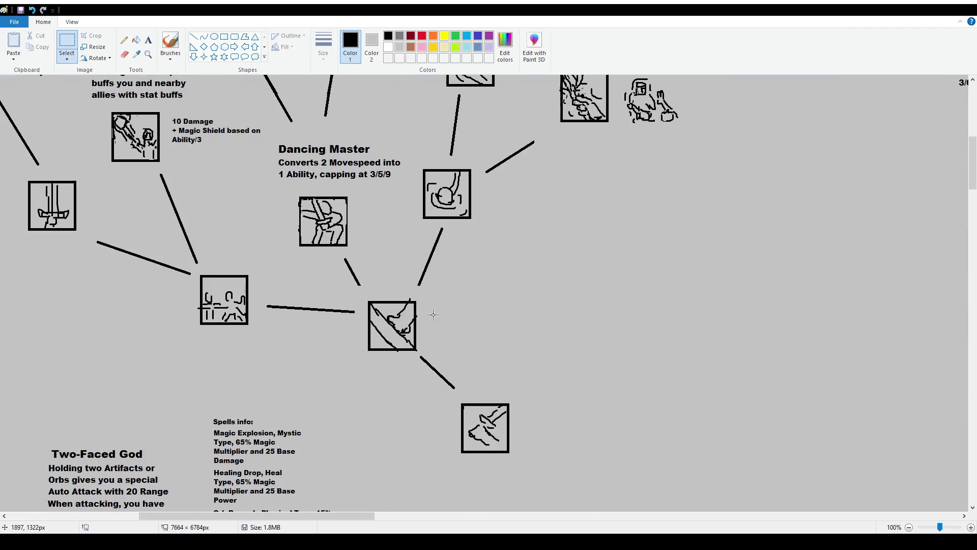
scroll(431, 327, up, 1)
drag(359, 517, 791, 519)
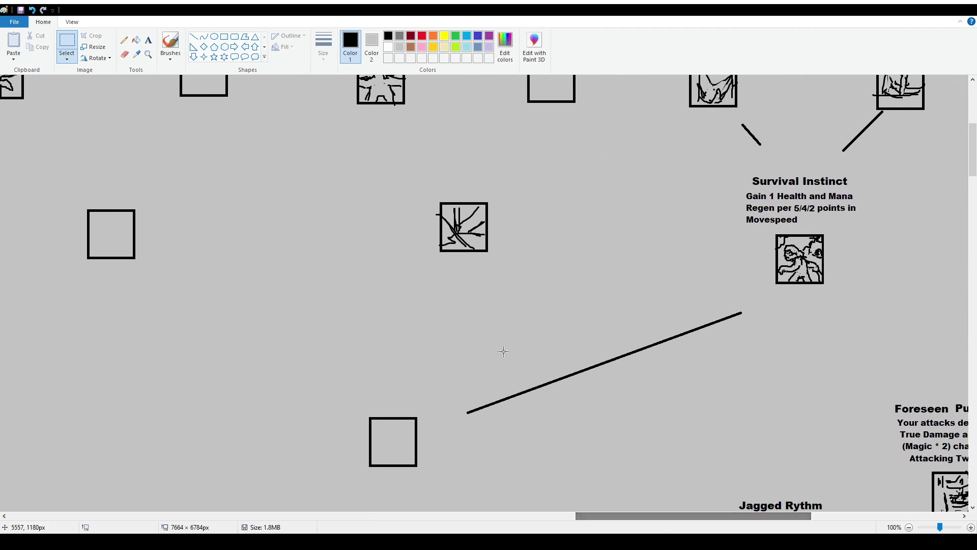
scroll(465, 324, up, 3)
click(169, 46)
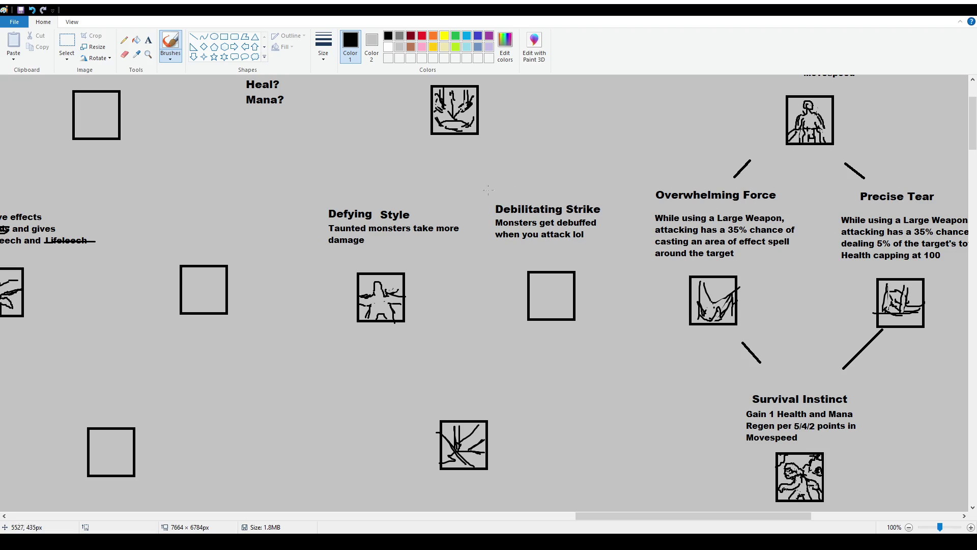
click(66, 45)
Shift the Debilitating Strike label slightly right and down and check the Folk Hero text and icon.
drag(487, 201, 604, 253)
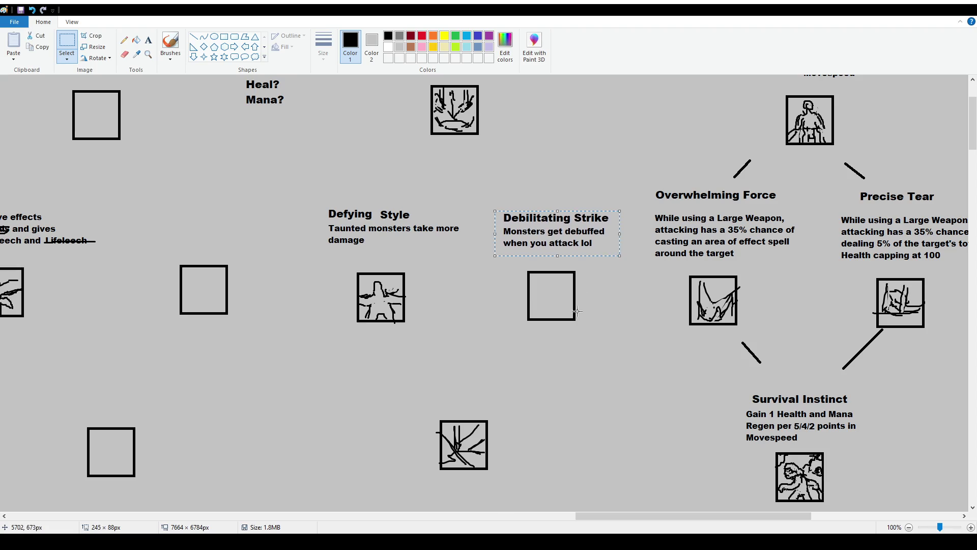
mouse_move(323, 198)
mouse_down()
mouse_move(482, 260)
mouse_move(470, 255)
mouse_up()
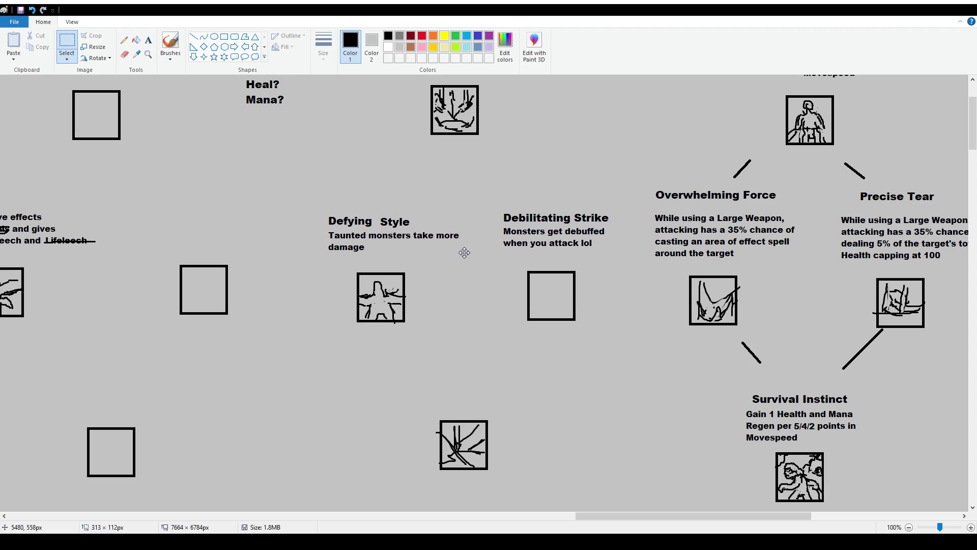
scroll(356, 233, up, 3)
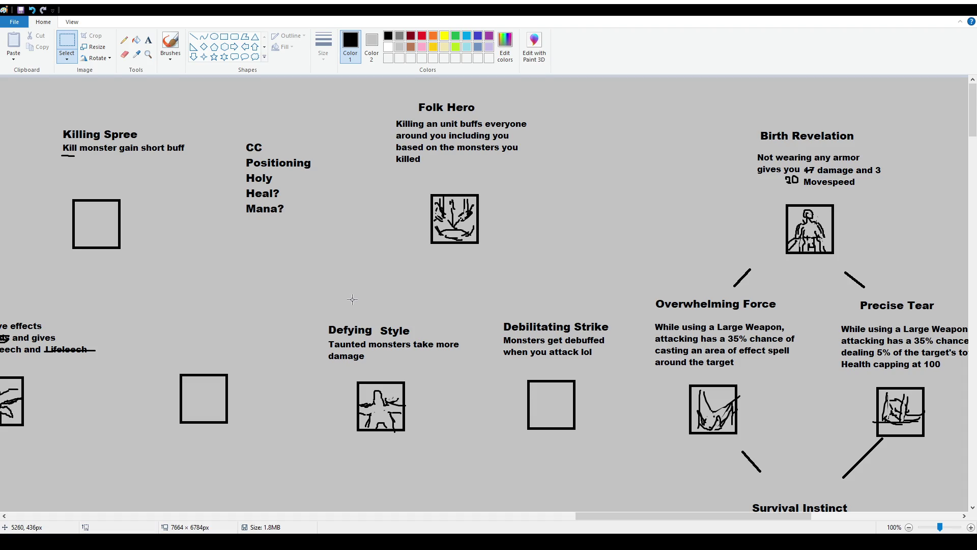
drag(388, 92, 540, 185)
click(502, 239)
drag(494, 281, 415, 184)
drag(624, 515, 560, 515)
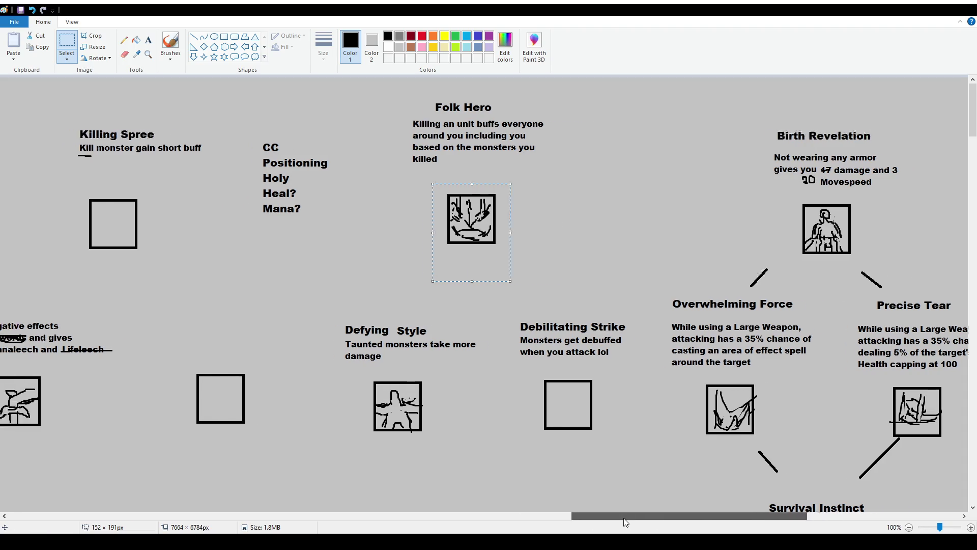
click(637, 302)
Move the Killing Spree text up-left and place the empty square under the Folk Hero icon.
mouse_move(320, 113)
mouse_down()
mouse_move(469, 176)
mouse_move(191, 152)
mouse_up()
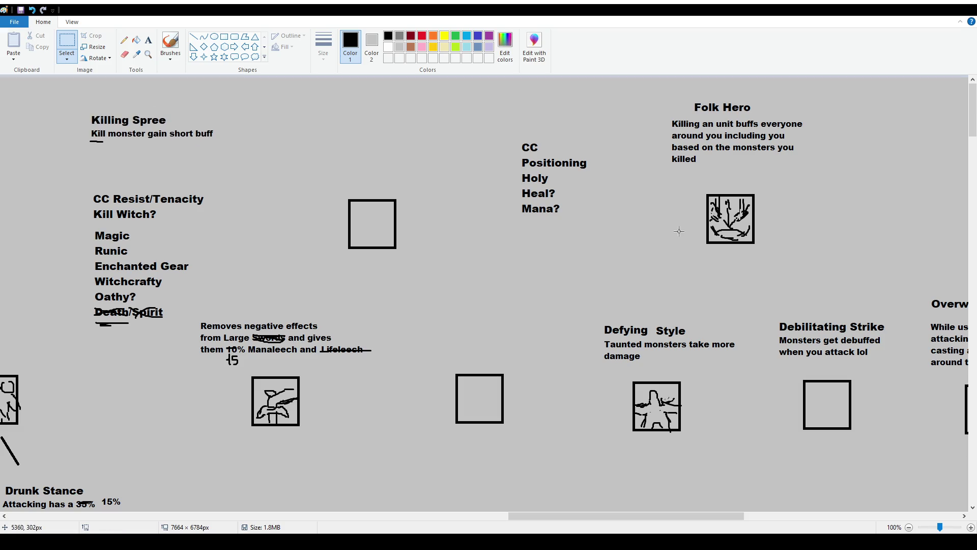
drag(331, 184, 444, 274)
drag(409, 239, 501, 319)
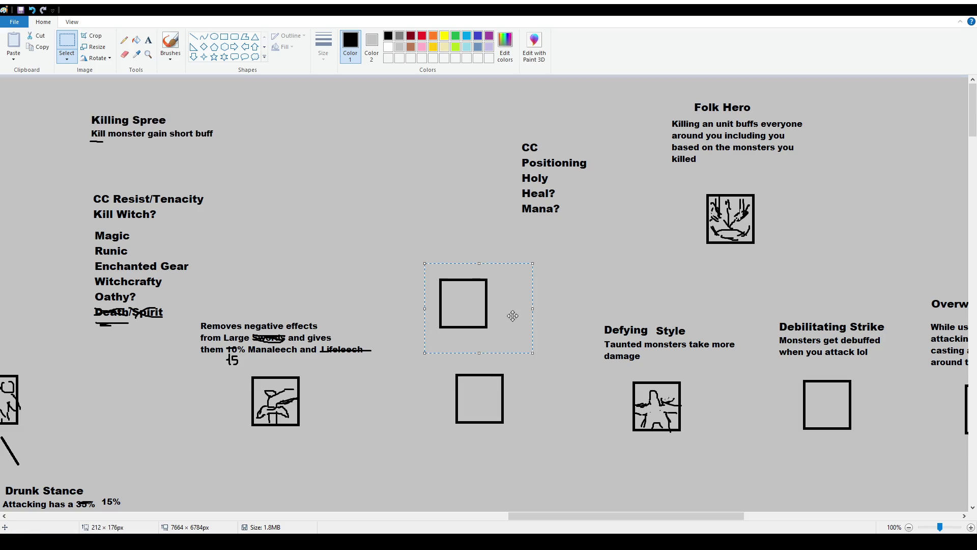
mouse_move(693, 189)
mouse_down()
mouse_move(783, 261)
mouse_move(353, 252)
mouse_move(387, 246)
mouse_move(493, 336)
mouse_move(668, 282)
mouse_move(752, 232)
mouse_up()
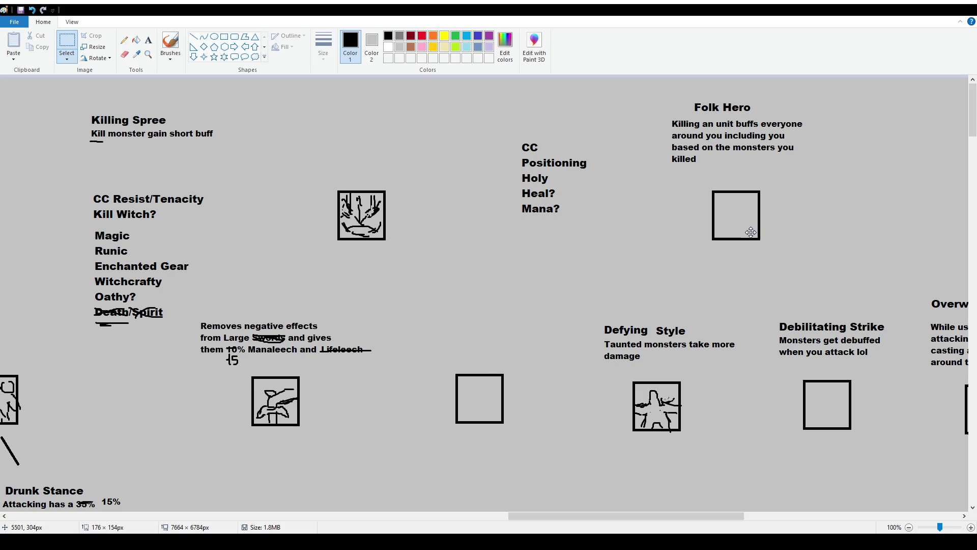
click(722, 324)
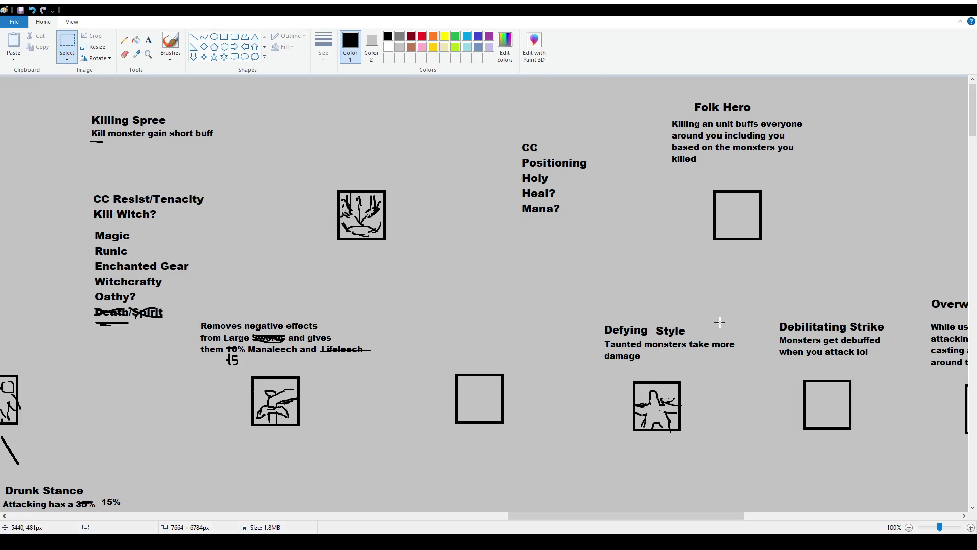
scroll(717, 321, down, 3)
scroll(706, 326, down, 3)
scroll(694, 329, up, 3)
scroll(694, 331, down, 3)
scroll(697, 335, down, 6)
scroll(698, 345, up, 6)
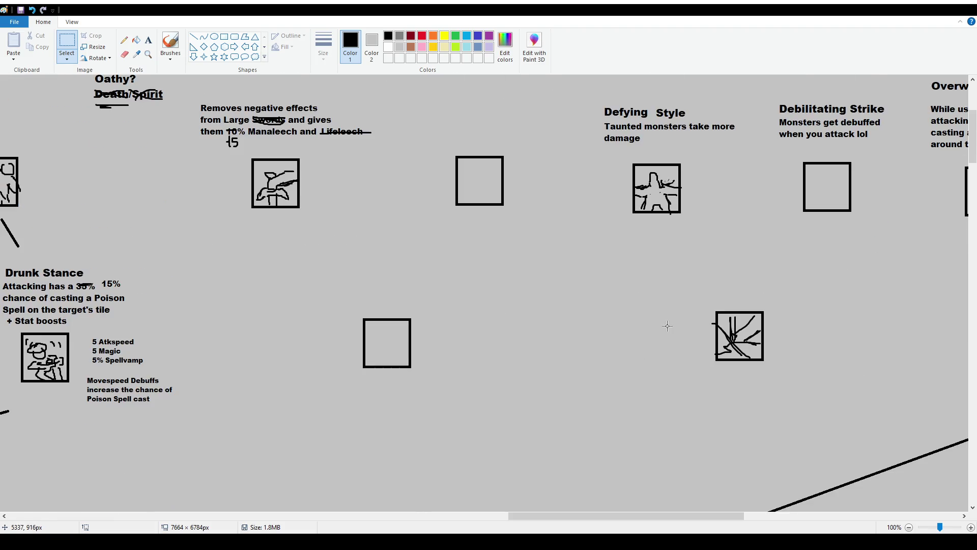
scroll(668, 326, up, 3)
scroll(713, 372, up, 3)
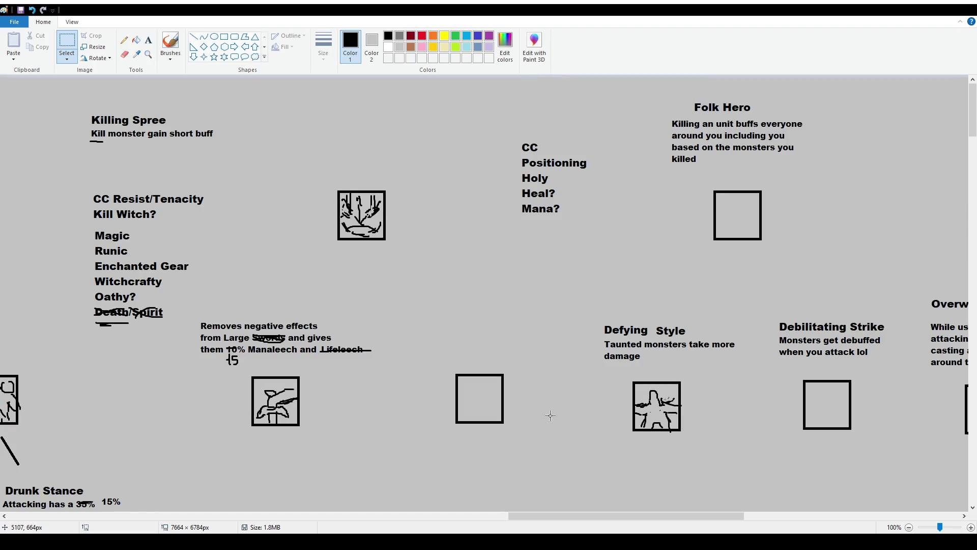
Move the figure icon box far left beside the sword icon box.
mouse_move(243, 370)
mouse_down()
mouse_move(302, 429)
mouse_move(649, 284)
mouse_up()
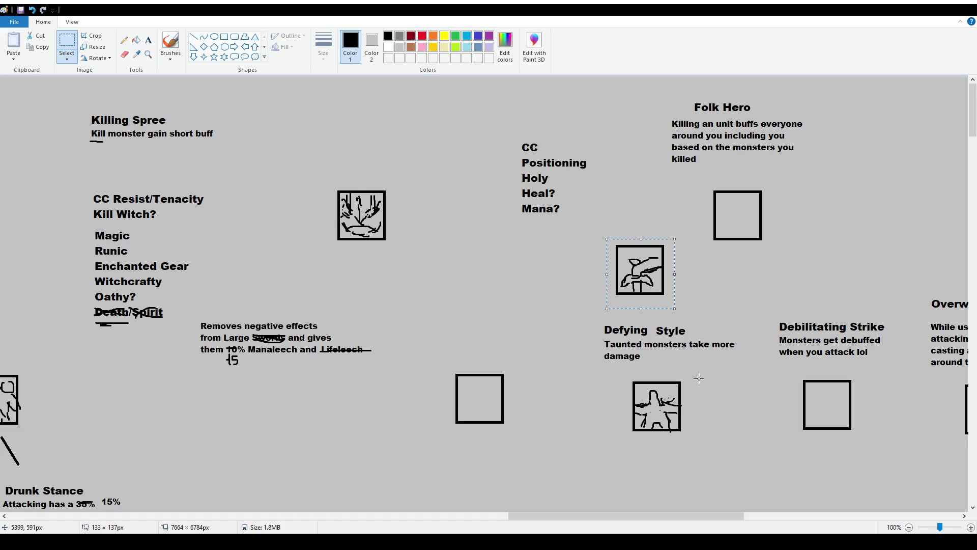
mouse_move(622, 381)
mouse_down()
mouse_move(683, 432)
mouse_move(299, 417)
mouse_up()
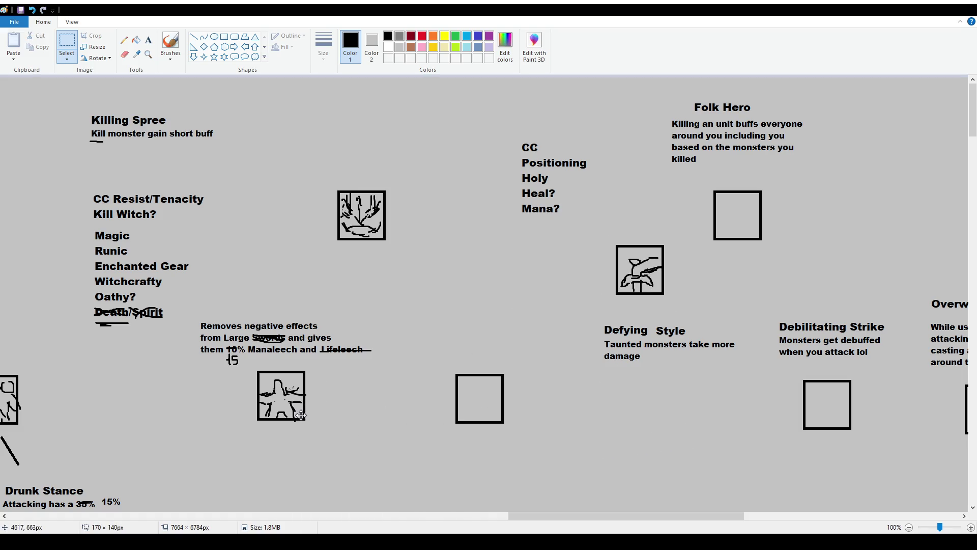
drag(191, 314, 351, 378)
mouse_move(614, 234)
mouse_down()
mouse_move(679, 303)
mouse_move(695, 432)
mouse_up()
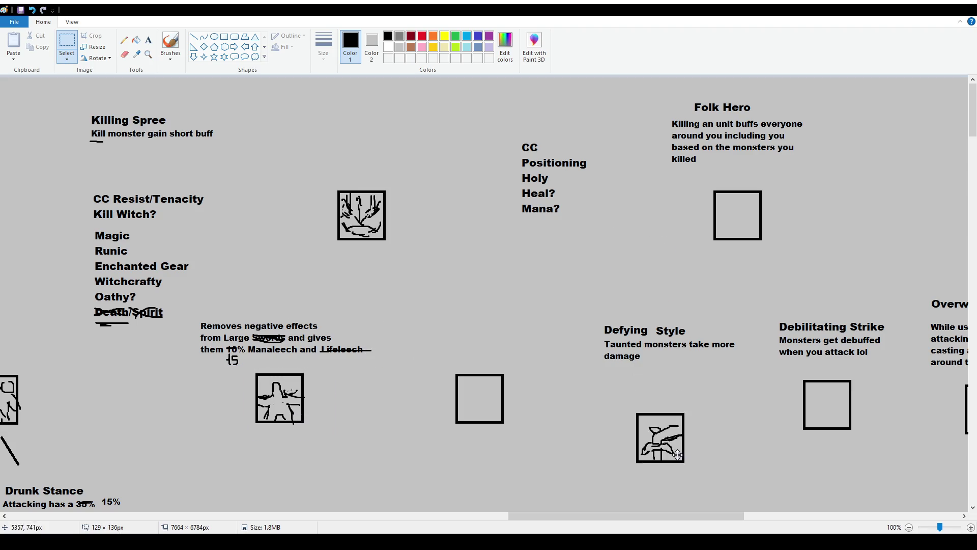
Move the Defying Style text up-left and the Removes negative effects text right over its icon.
drag(590, 314, 797, 367)
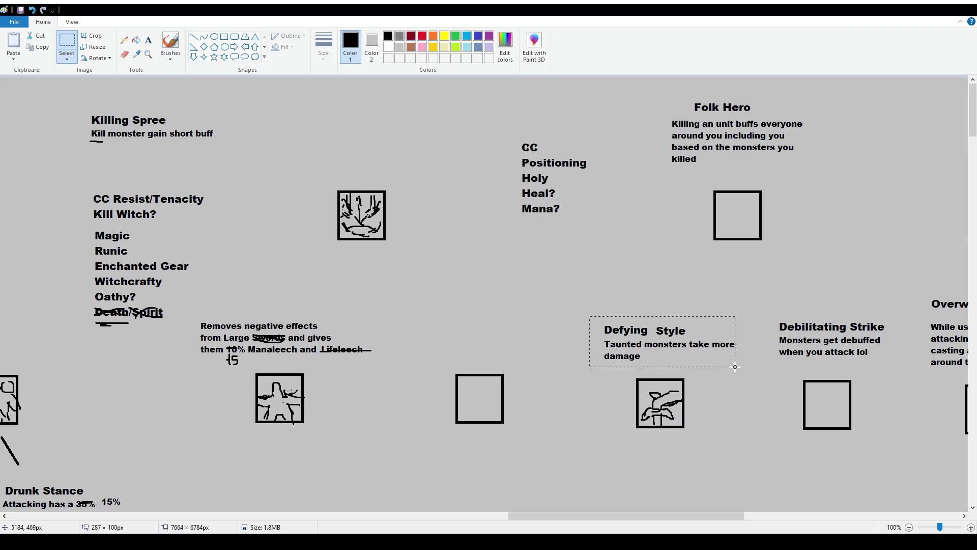
drag(688, 349, 377, 285)
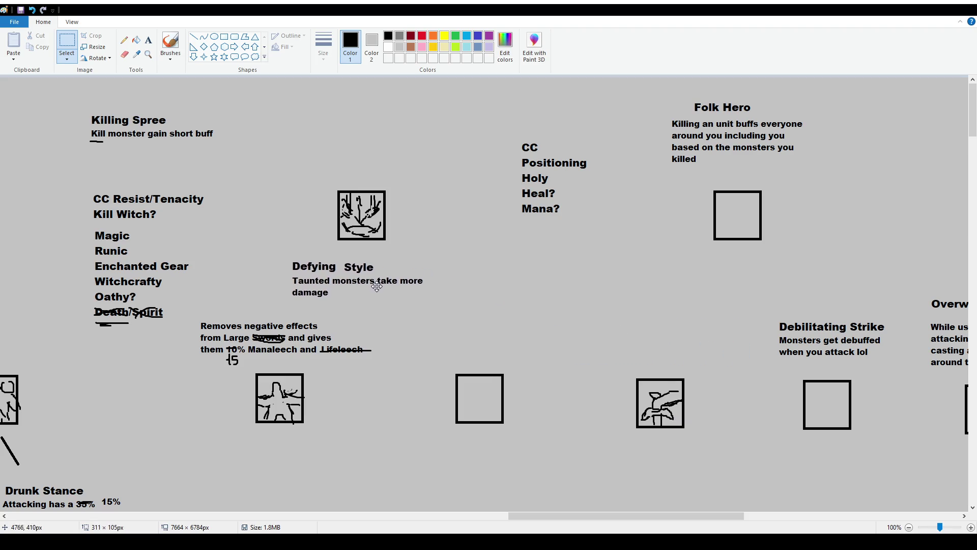
click(188, 309)
mouse_move(197, 315)
mouse_down()
mouse_move(385, 365)
mouse_move(707, 361)
mouse_move(729, 344)
mouse_up()
click(718, 443)
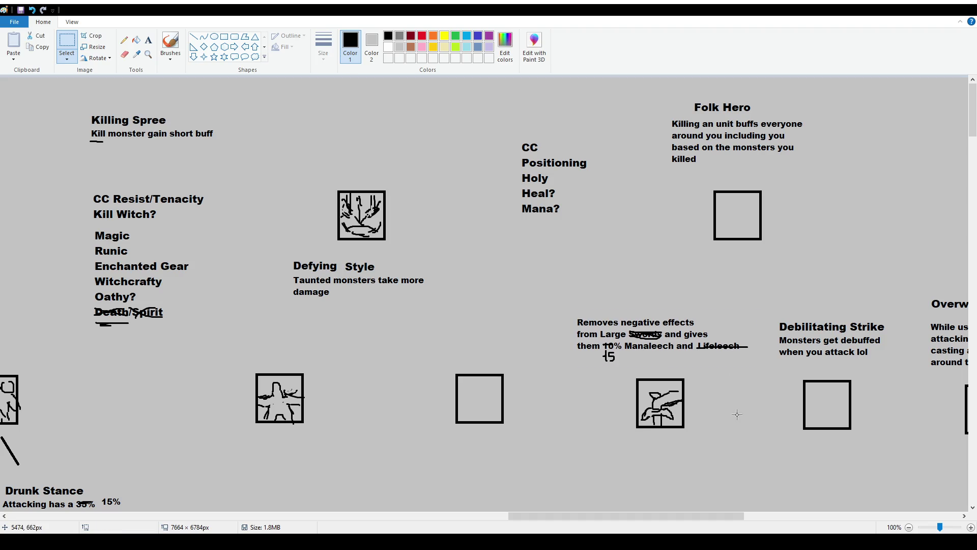
drag(724, 517, 806, 516)
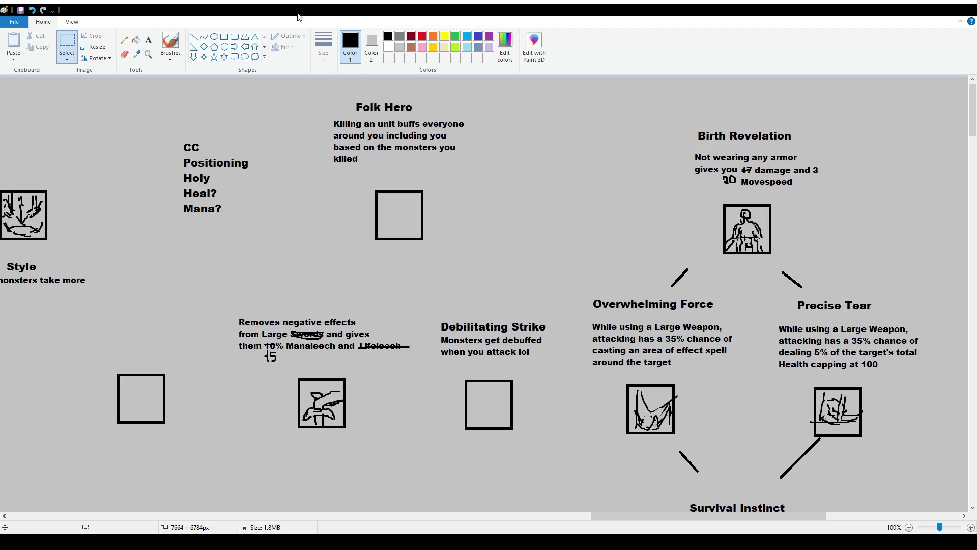
Nudge the Folk Hero title and description slightly to the right.
mouse_move(321, 93)
mouse_down()
mouse_move(495, 169)
mouse_move(484, 161)
mouse_up()
click(509, 220)
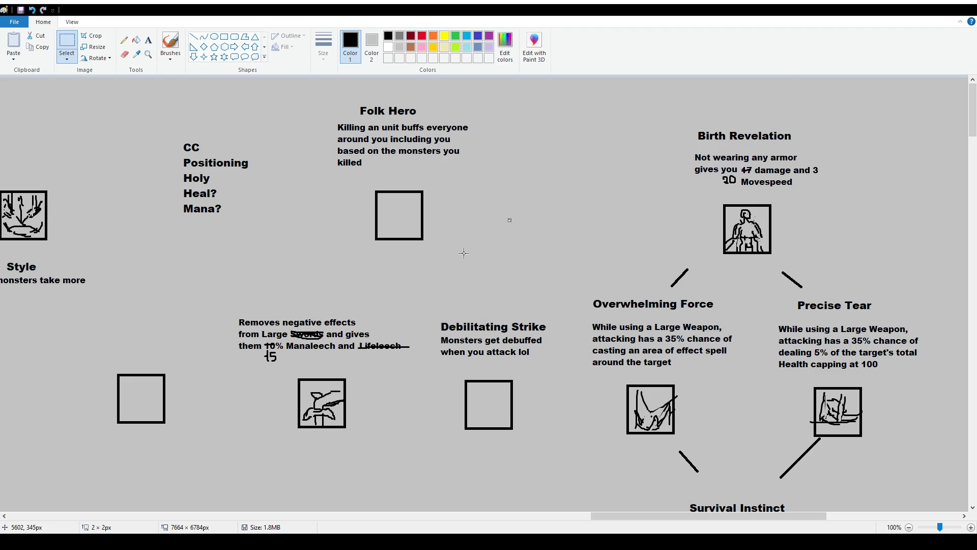
scroll(464, 259, down, 5)
scroll(471, 279, down, 3)
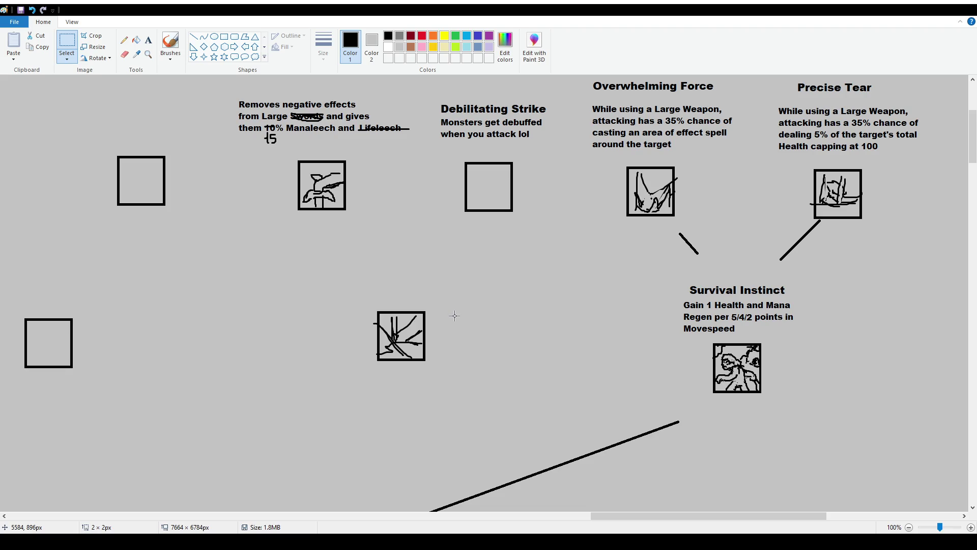
scroll(453, 332, up, 3)
scroll(454, 332, down, 3)
click(169, 46)
scroll(433, 303, up, 3)
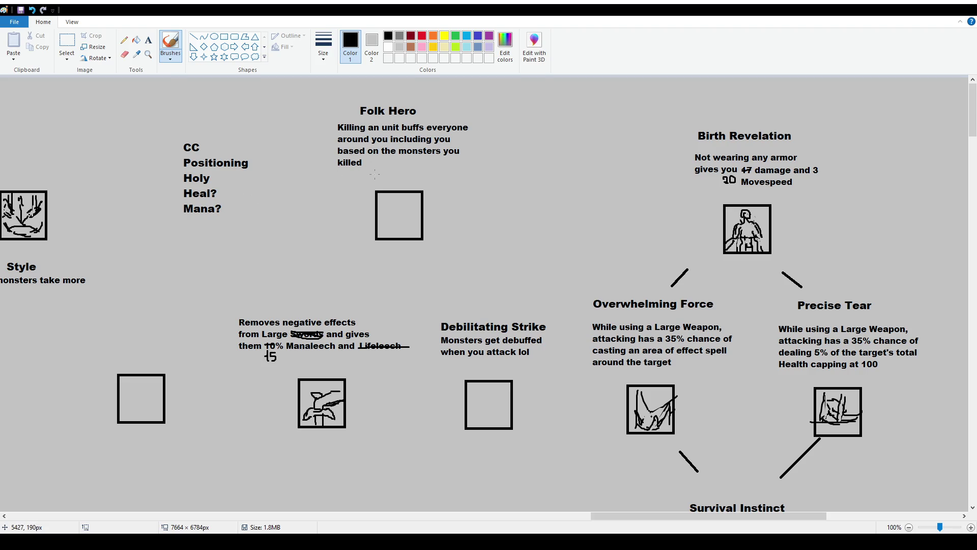
Delete the Folk Hero description and move the Folk Hero title down and right.
click(66, 46)
mouse_move(485, 181)
mouse_down()
mouse_move(310, 154)
mouse_move(305, 121)
mouse_up()
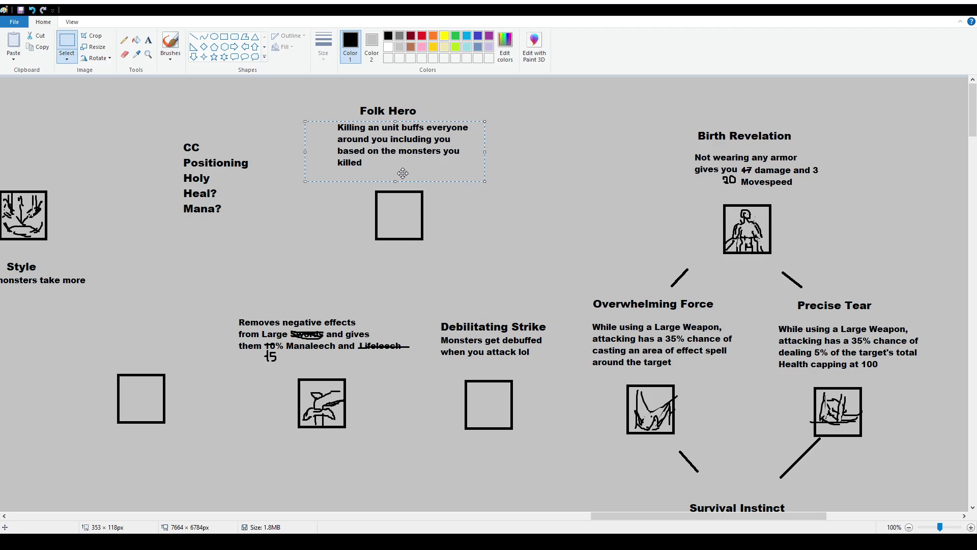
key(Delete)
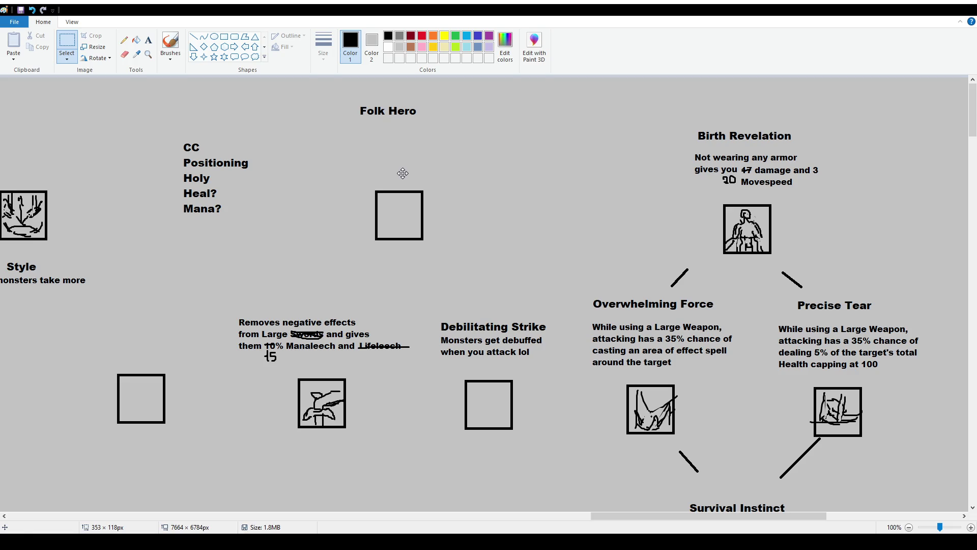
drag(354, 90, 439, 126)
click(482, 205)
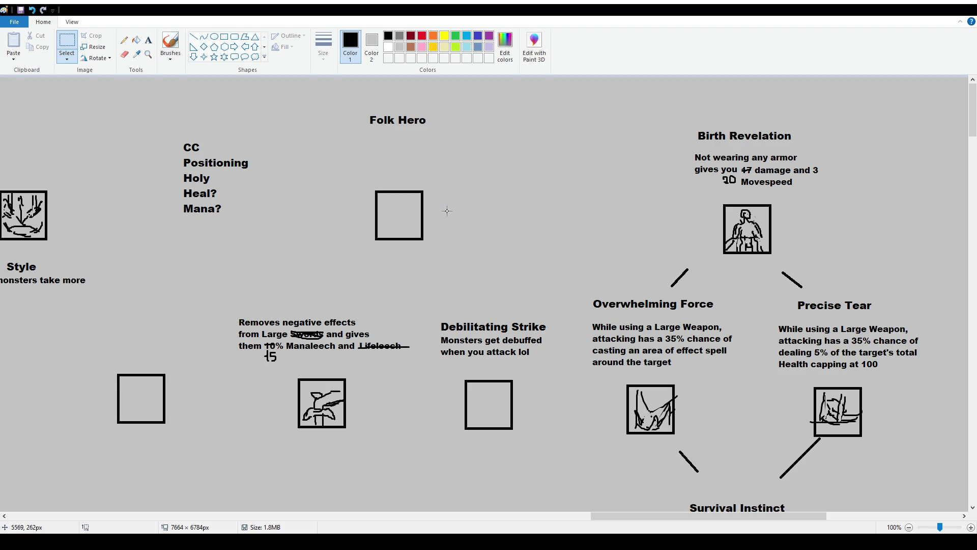
click(170, 47)
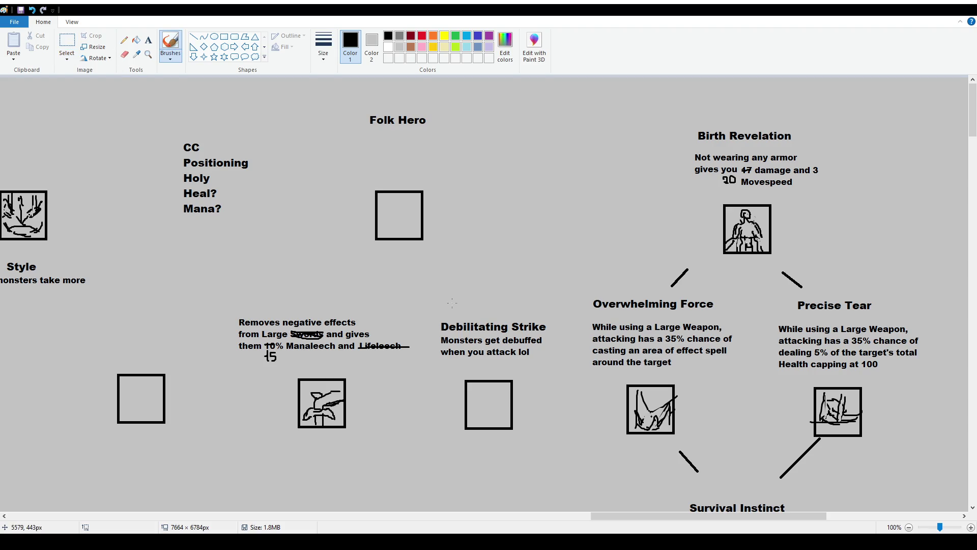
click(149, 40)
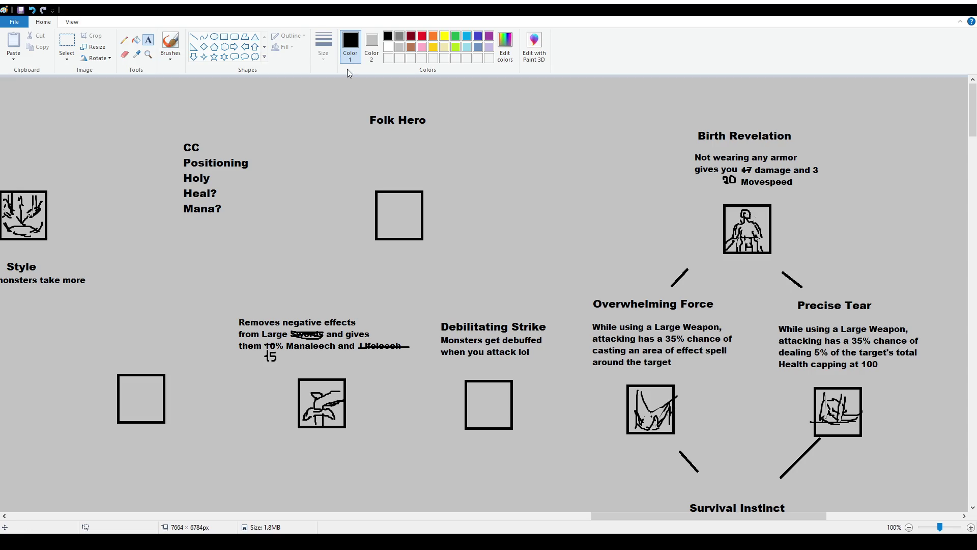
click(170, 46)
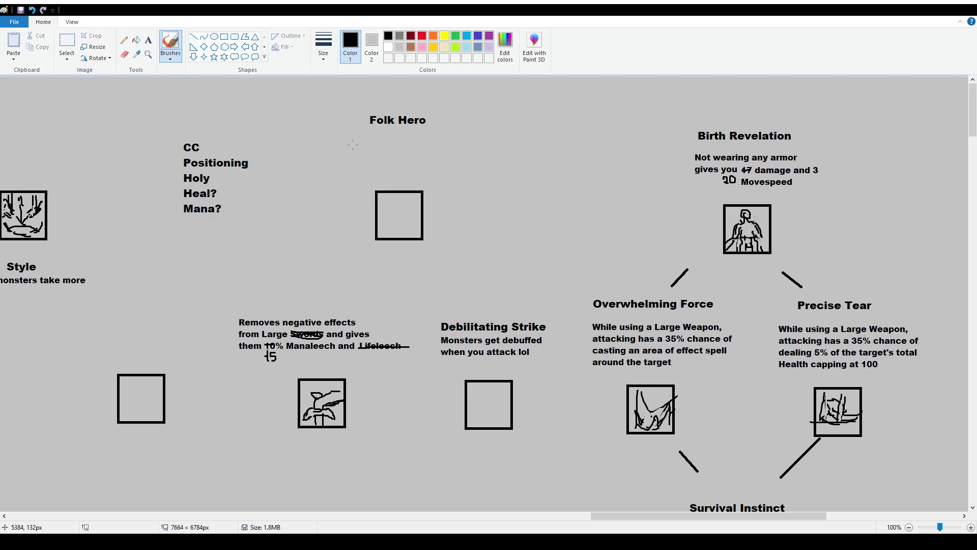
Nudge the Folk Hero title slightly up and right and ready the Text tool.
click(67, 47)
mouse_move(356, 113)
mouse_down()
mouse_move(478, 136)
mouse_move(468, 123)
mouse_up()
click(148, 40)
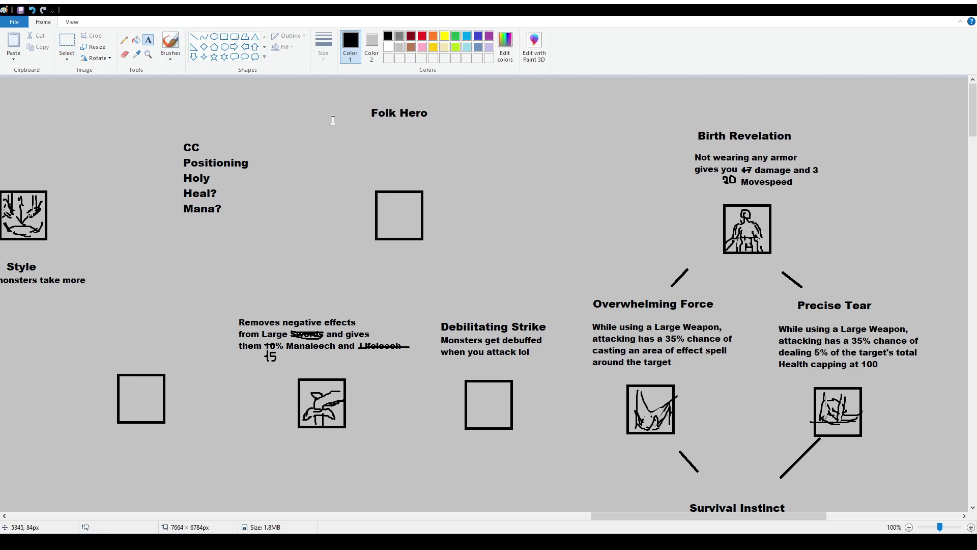
click(170, 44)
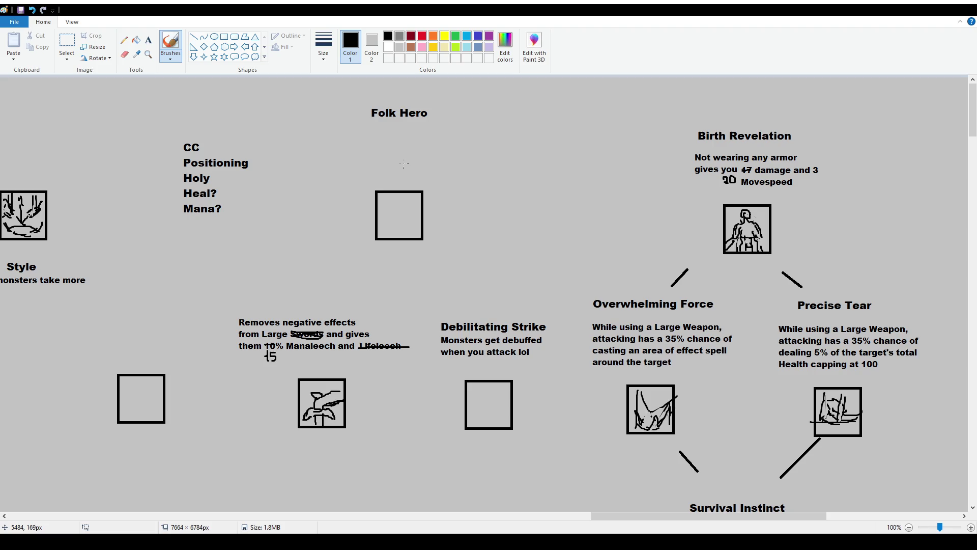
click(148, 40)
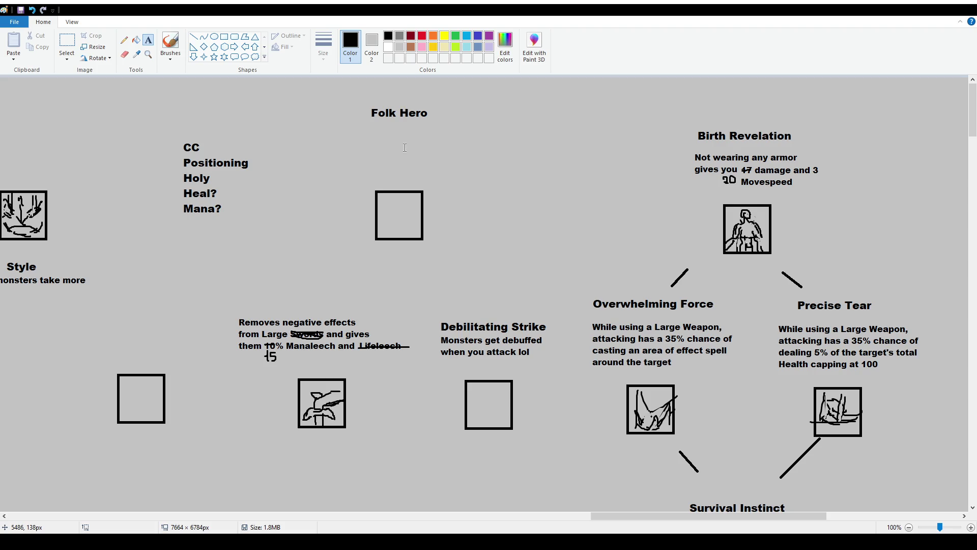
Start a text box below the Folk Hero title and clear the partly typed word.
drag(351, 136, 487, 179)
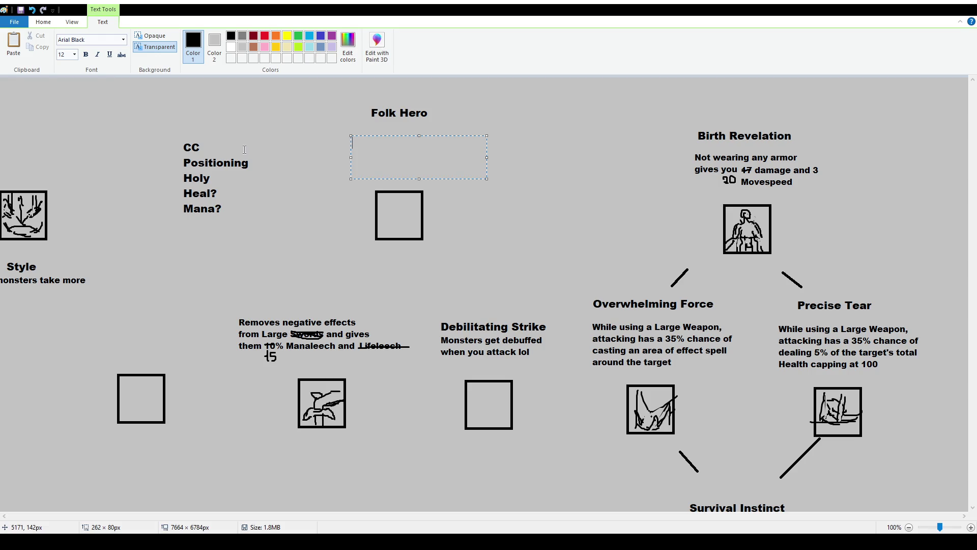
text(Not)
key(BackSpace)
key(BackSpace)
key(BackSpace)
key(BackSpace)
Close the empty text box and nudge the Folk Hero heading into place.
click(471, 465)
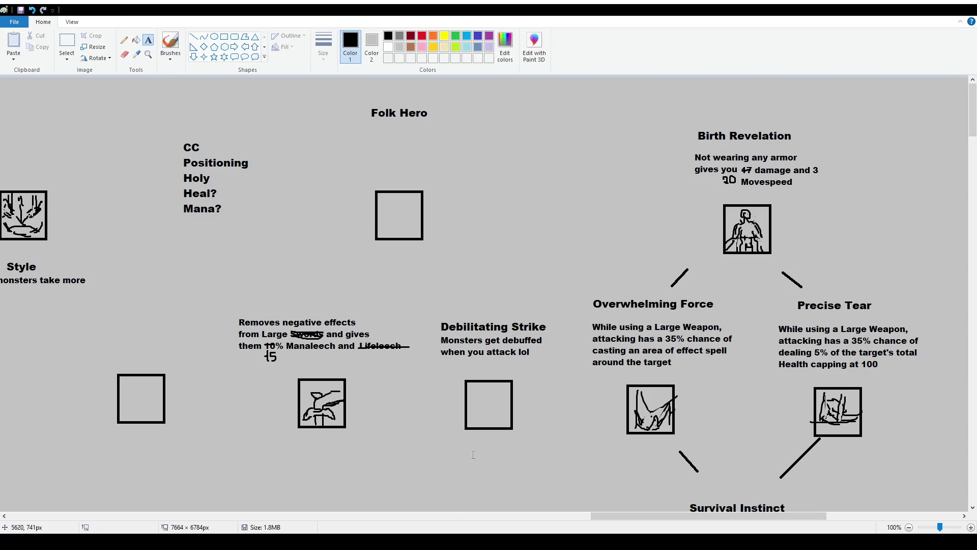
click(67, 45)
drag(356, 88, 453, 124)
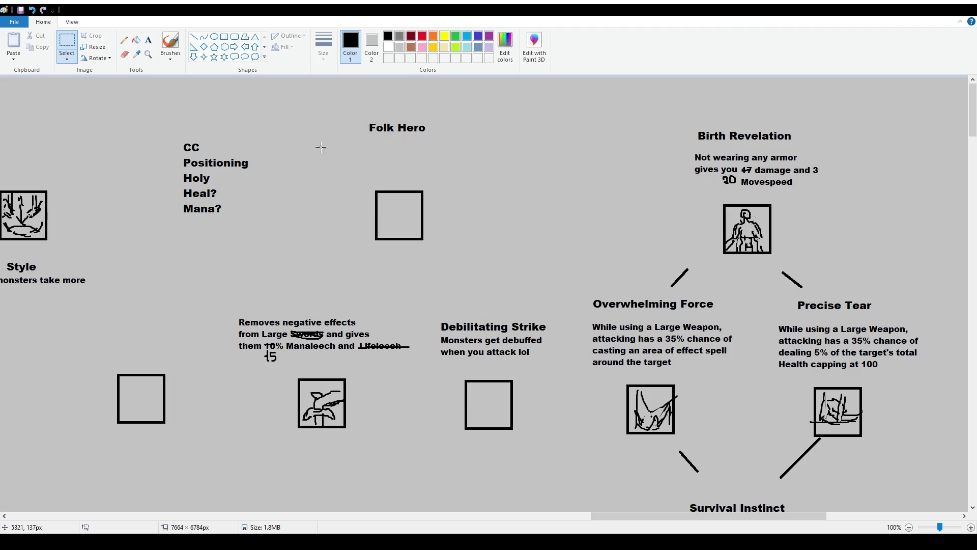
click(147, 40)
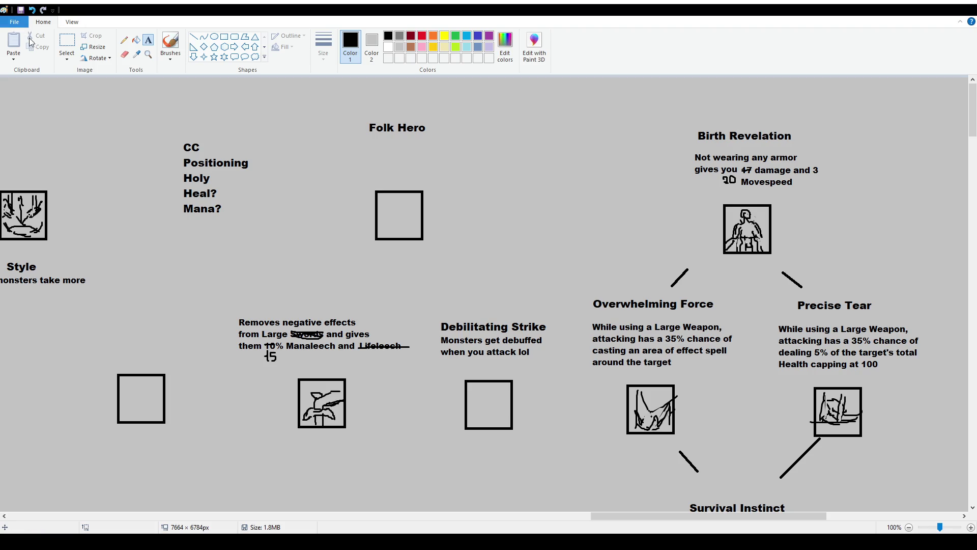
Reselect the Folk Hero heading, then open an empty text box beneath it for its description.
click(68, 46)
mouse_move(333, 101)
mouse_down()
mouse_move(477, 139)
mouse_move(465, 125)
mouse_up()
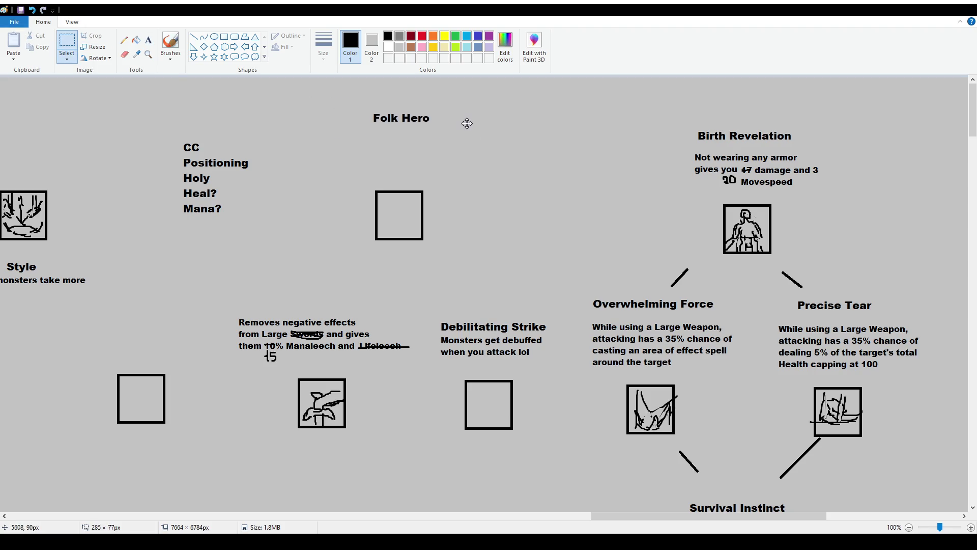
click(147, 40)
drag(329, 132, 500, 178)
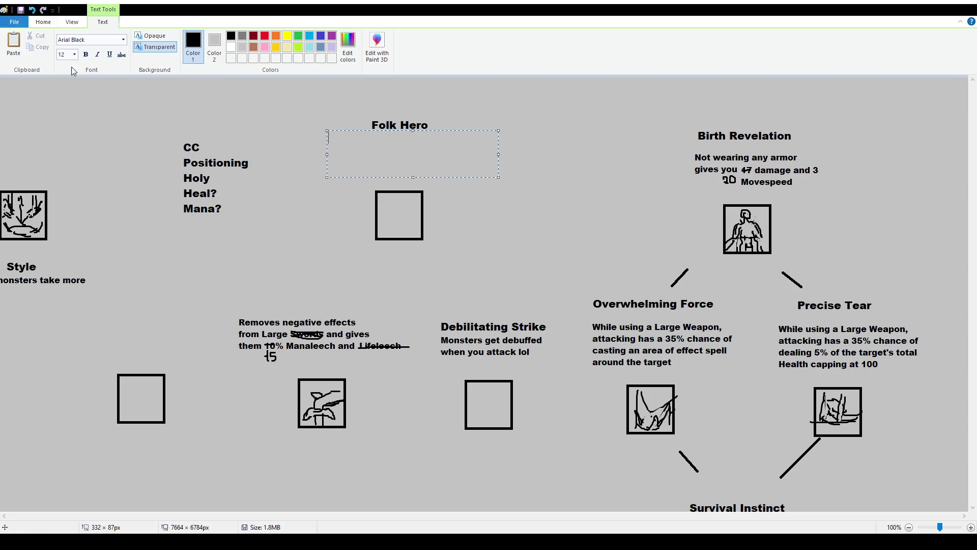
Move the Folk Hero heading a little higher on the canvas.
click(43, 21)
click(66, 42)
mouse_move(338, 111)
mouse_down()
mouse_move(457, 139)
mouse_move(208, 114)
mouse_up()
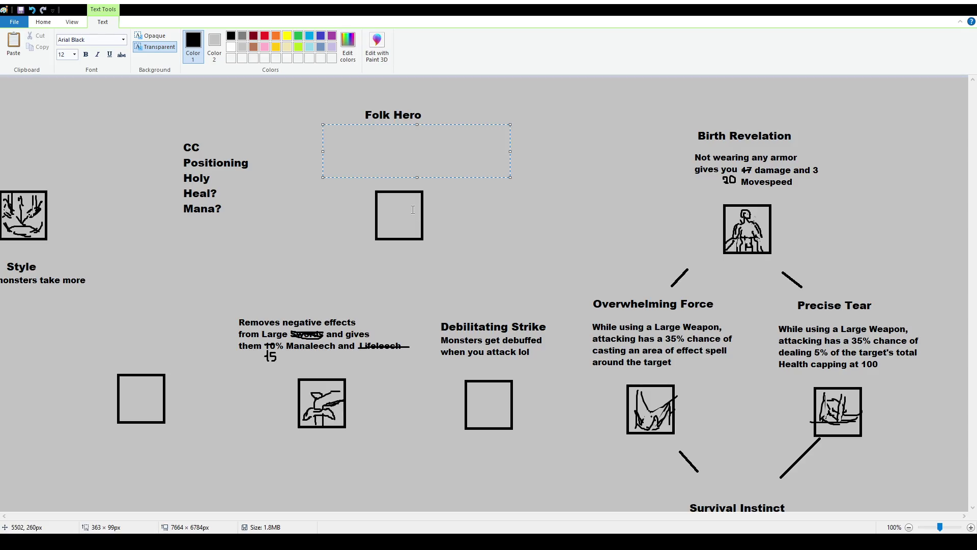
text(Lose )
text(20 Damage, )
text(10 Attackspeed)
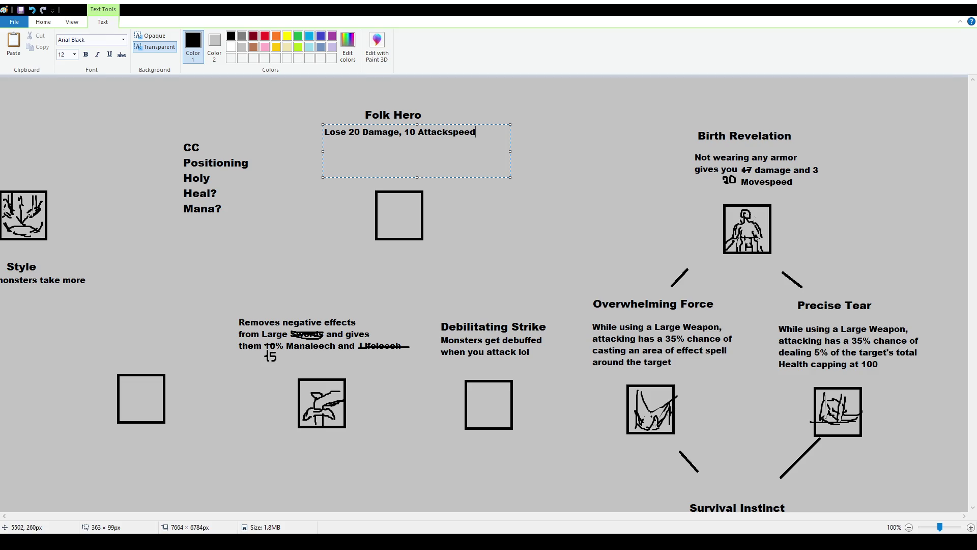
text( and 15% Manaleech)
text(but you gain )
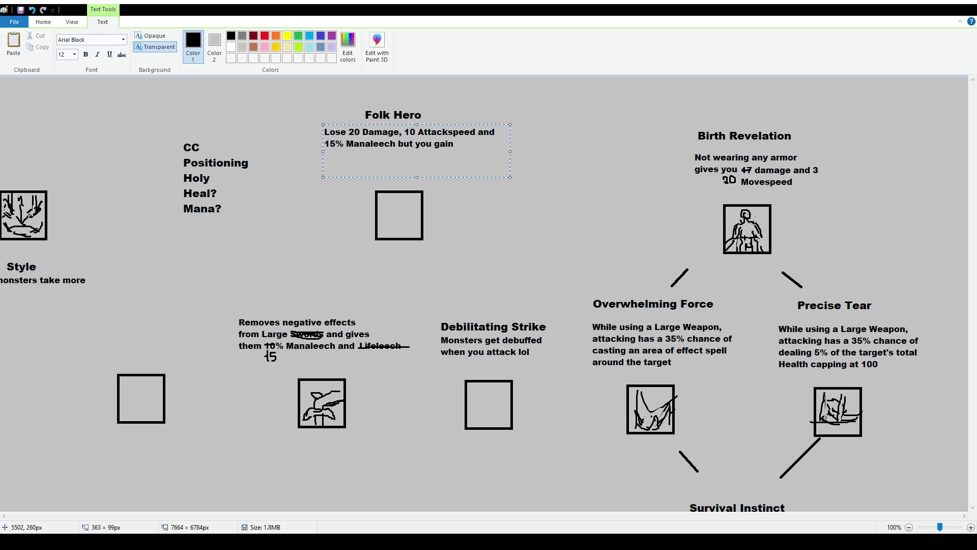
text(7 DAma)
Add the Folk Hero description: lose stats, gain Damage, Attackspeed and Manaleech per nearby person, capped at 5.
key(BackSpace)
key(BackSpace)
key(BackSpace)
text(amage, 3 Attackspeed and 5% Manaleech for each person near you)
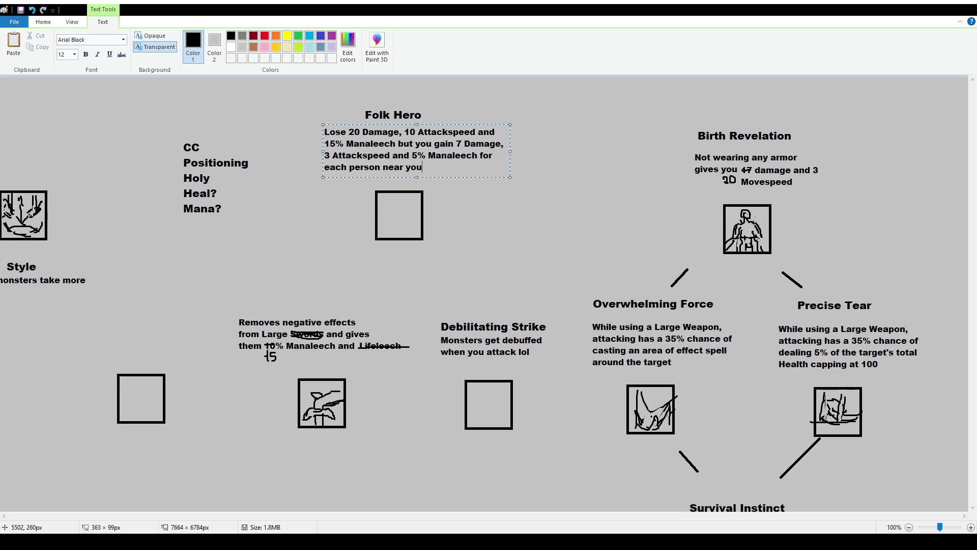
text(capping at 5 people)
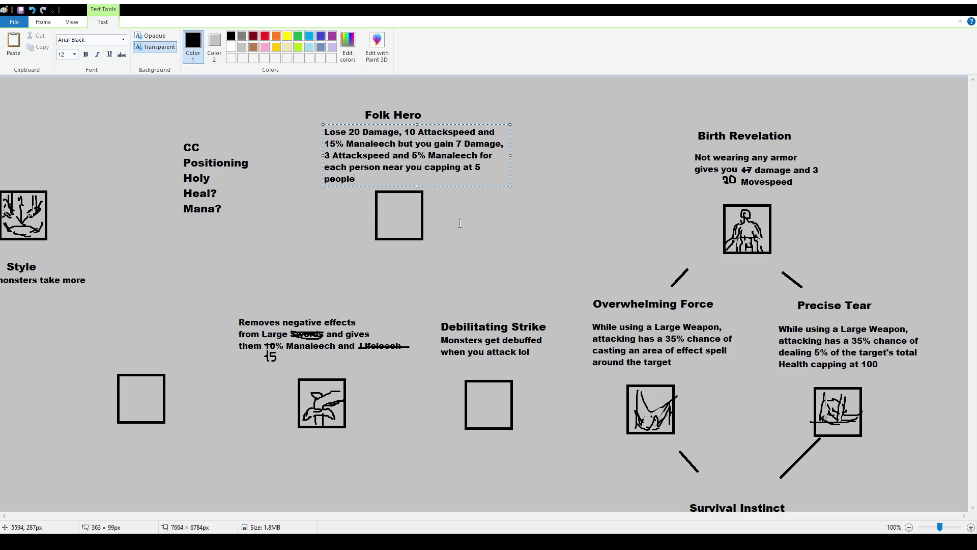
click(462, 228)
click(175, 45)
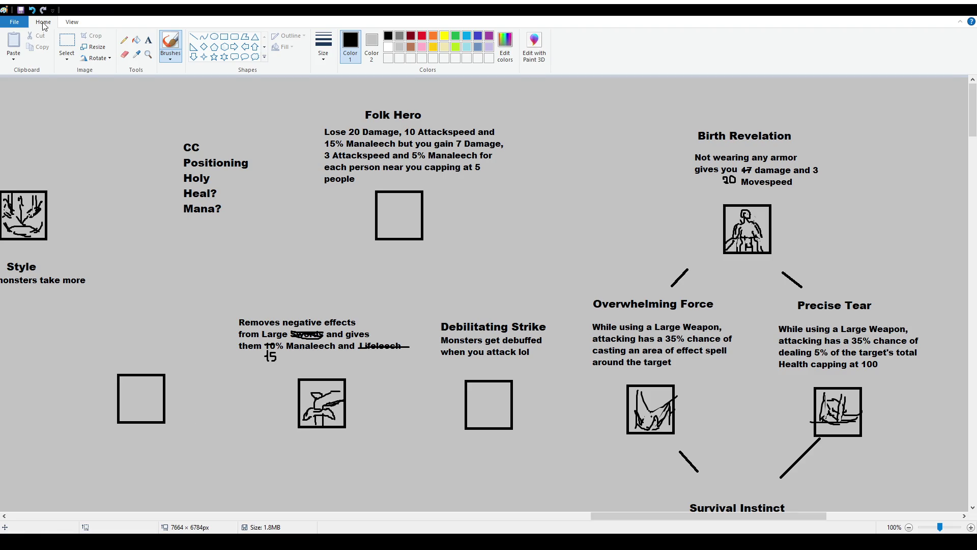
Erase the long description text beneath the Folk Hero heading.
click(66, 45)
drag(313, 123, 517, 186)
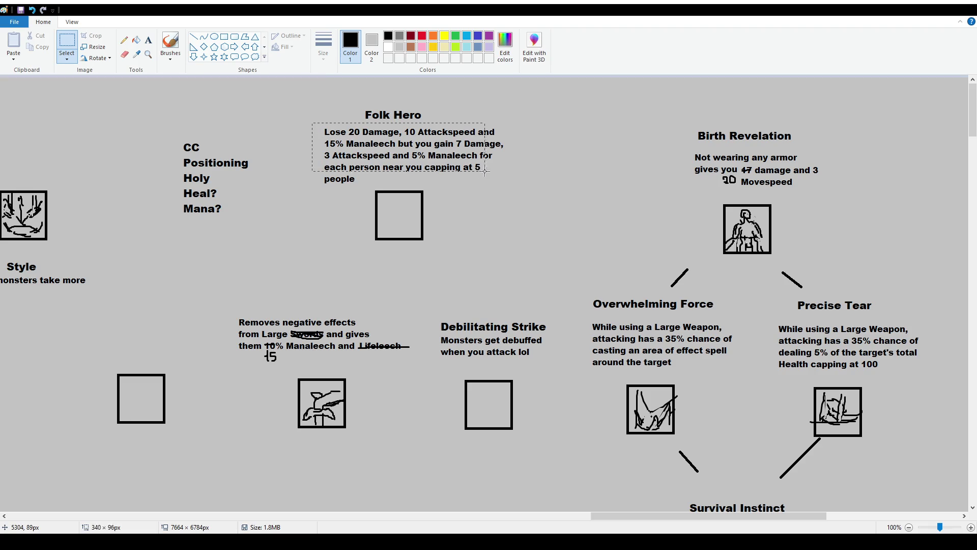
key(Delete)
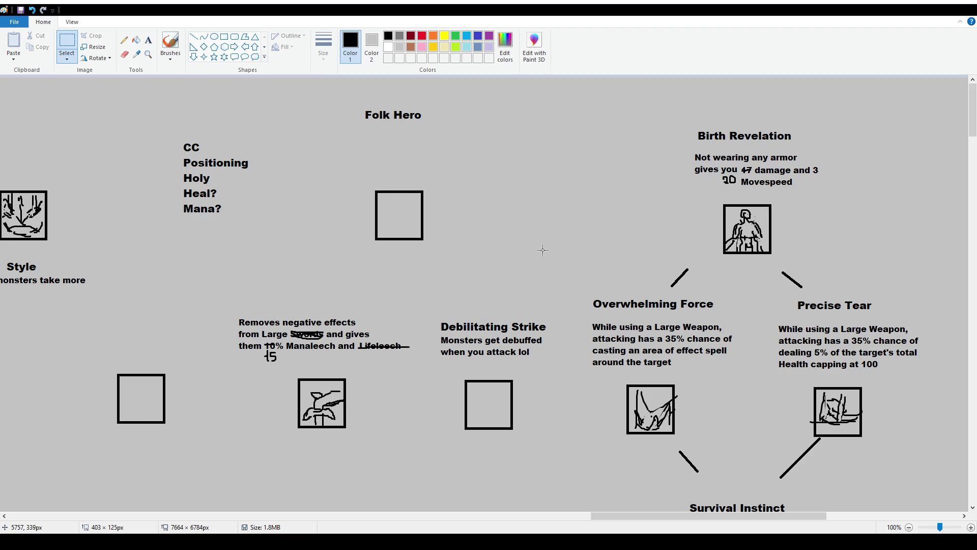
Start and discard an empty text box below the Folk Hero heading.
click(149, 40)
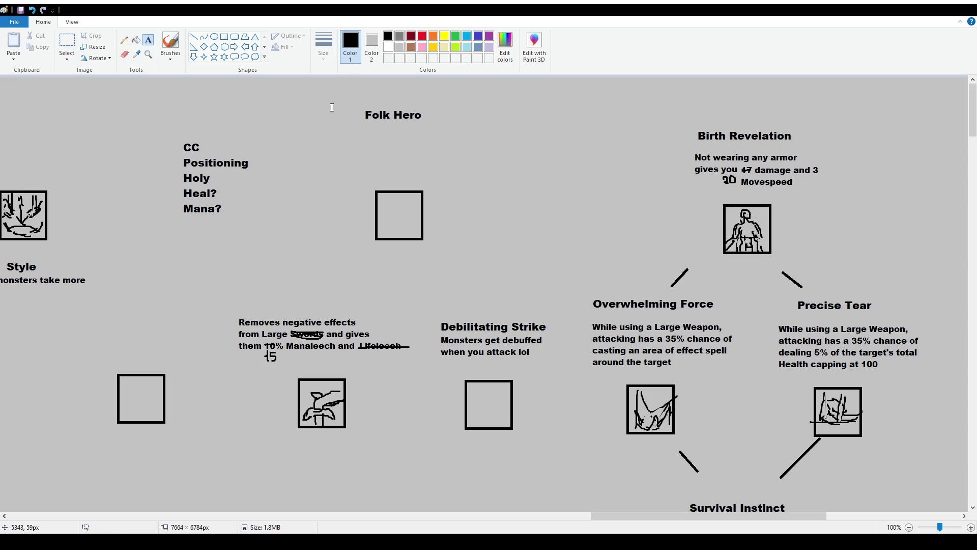
mouse_move(327, 127)
mouse_down()
mouse_move(542, 161)
mouse_move(513, 179)
mouse_up()
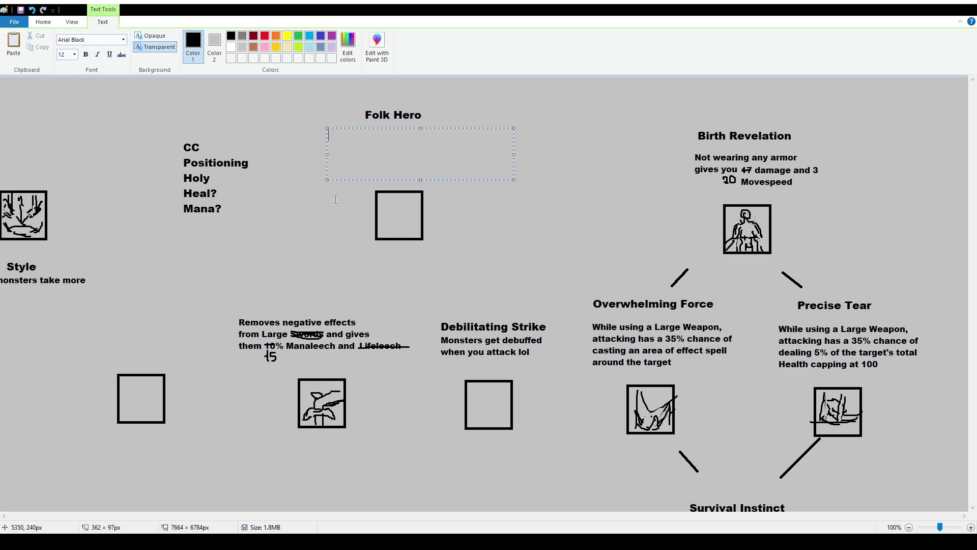
click(130, 92)
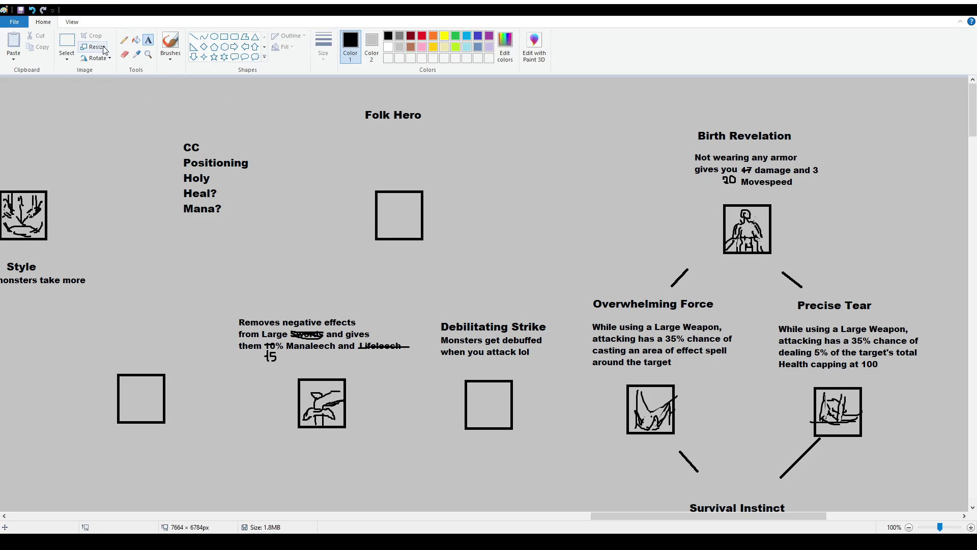
Move the Folk Hero heading to the top-left of the canvas and settle its position.
click(67, 43)
mouse_move(358, 101)
mouse_down()
mouse_move(447, 127)
mouse_move(135, 109)
mouse_up()
click(330, 132)
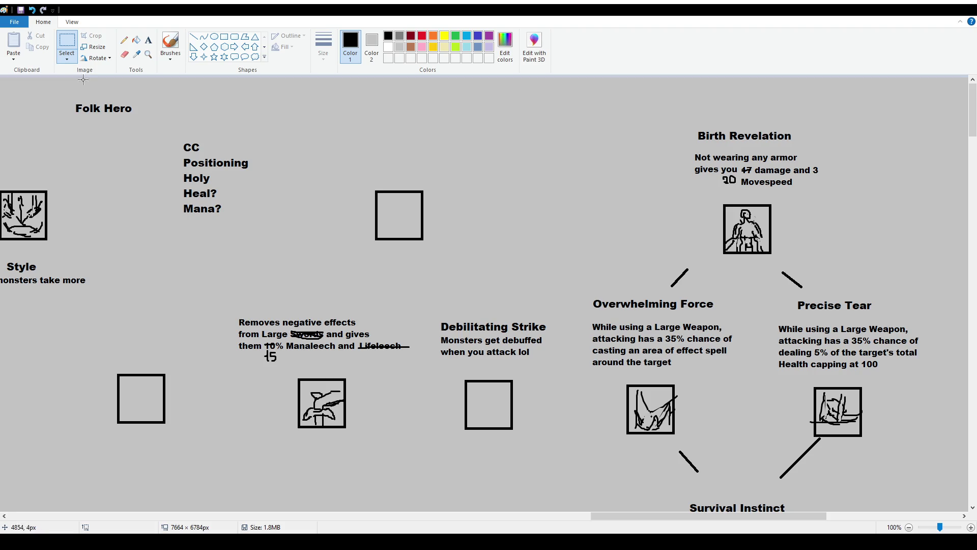
mouse_move(61, 94)
mouse_down()
mouse_move(161, 122)
mouse_move(107, 102)
mouse_up()
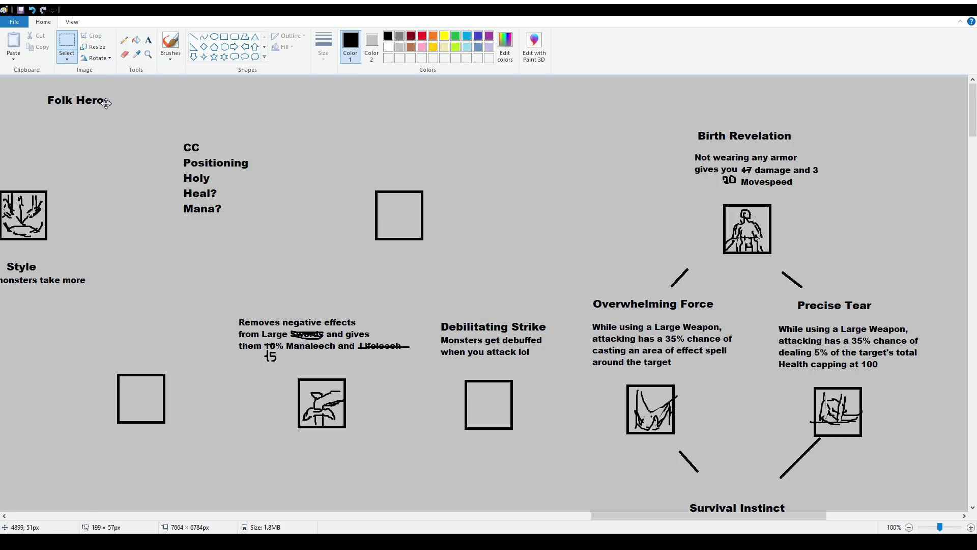
click(148, 40)
Discard an empty text box near Folk Hero and start a new one above the empty icon box.
drag(26, 111, 138, 151)
click(283, 94)
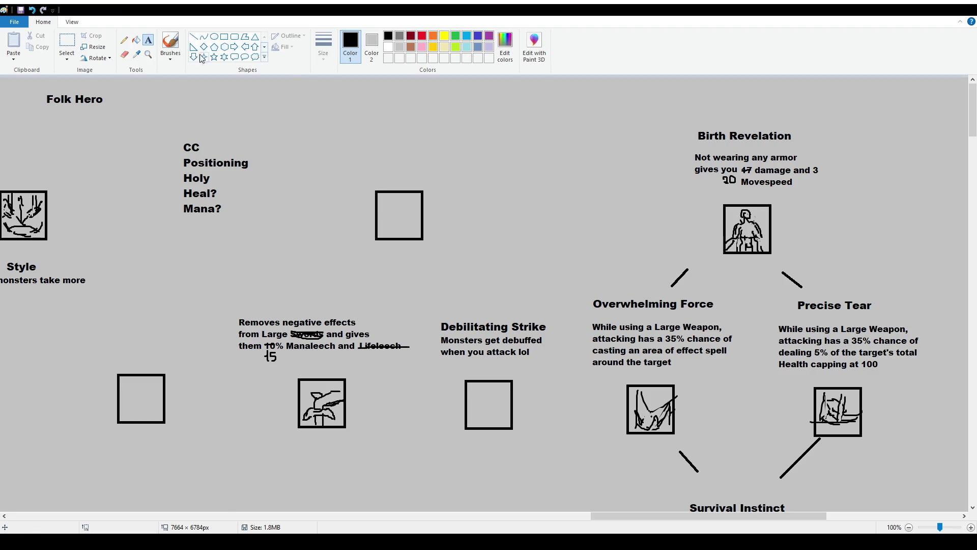
drag(328, 115, 474, 179)
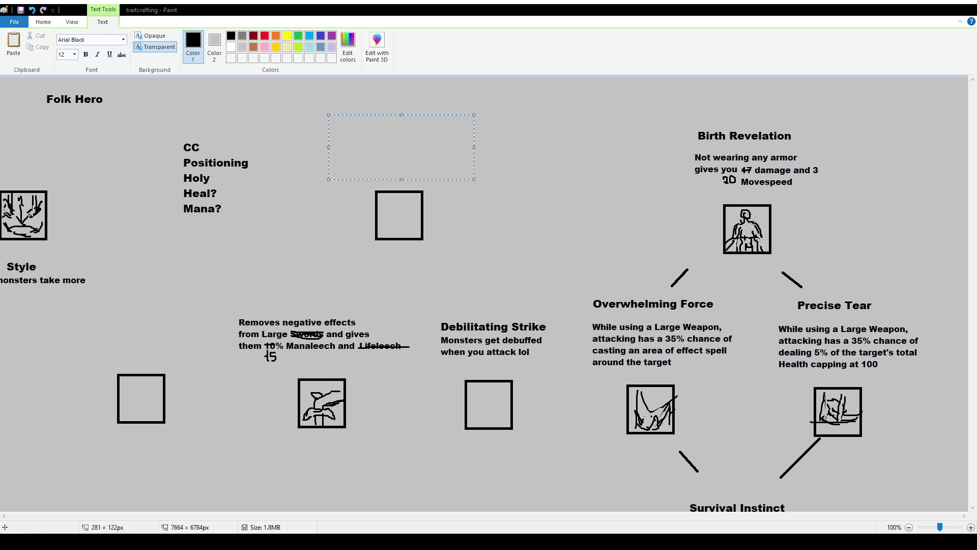
Add a two-line Guard/Holy Warrior heading at size 16 above the CC list.
click(65, 184)
drag(183, 107, 277, 131)
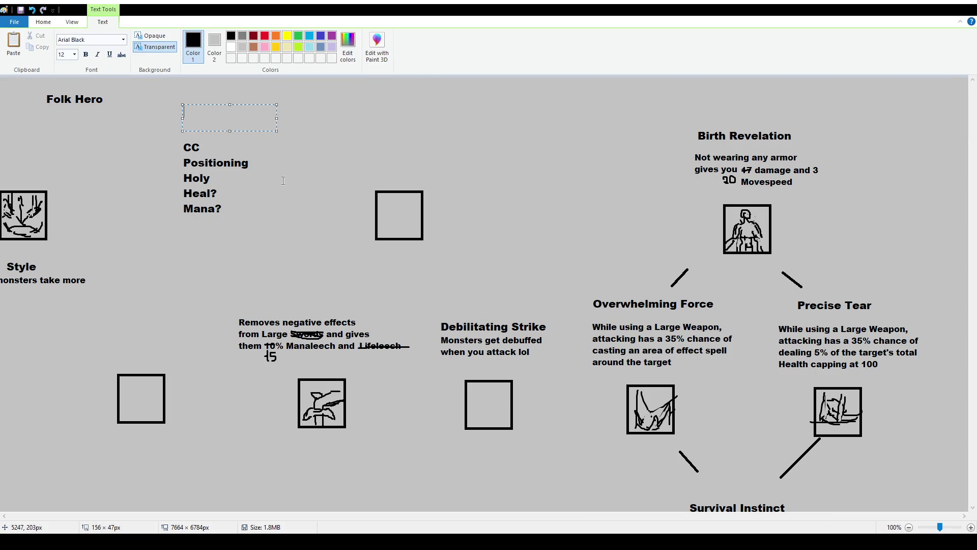
text(Guard)
key(ctrl+a)
click(75, 55)
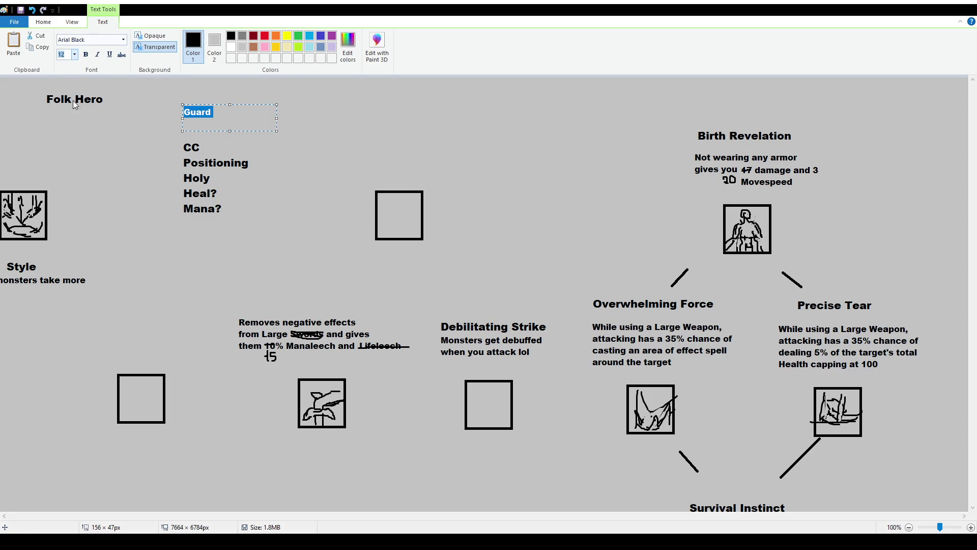
click(68, 119)
click(242, 119)
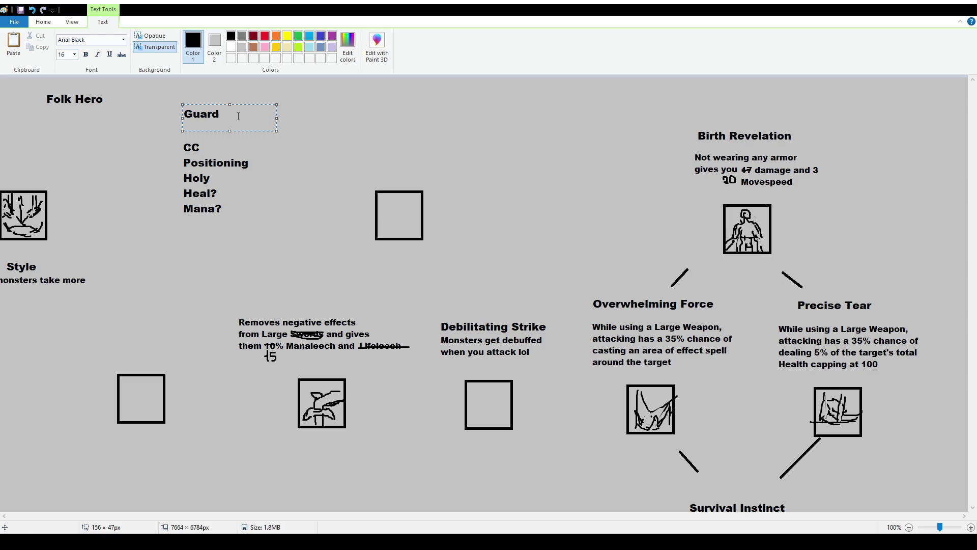
text(/Holy)
key(Return)
text(Warrior)
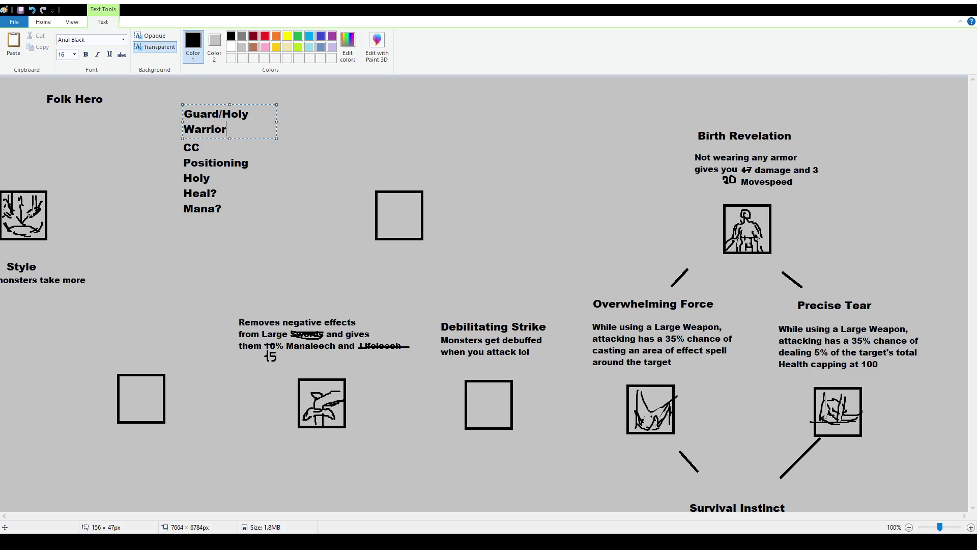
click(316, 173)
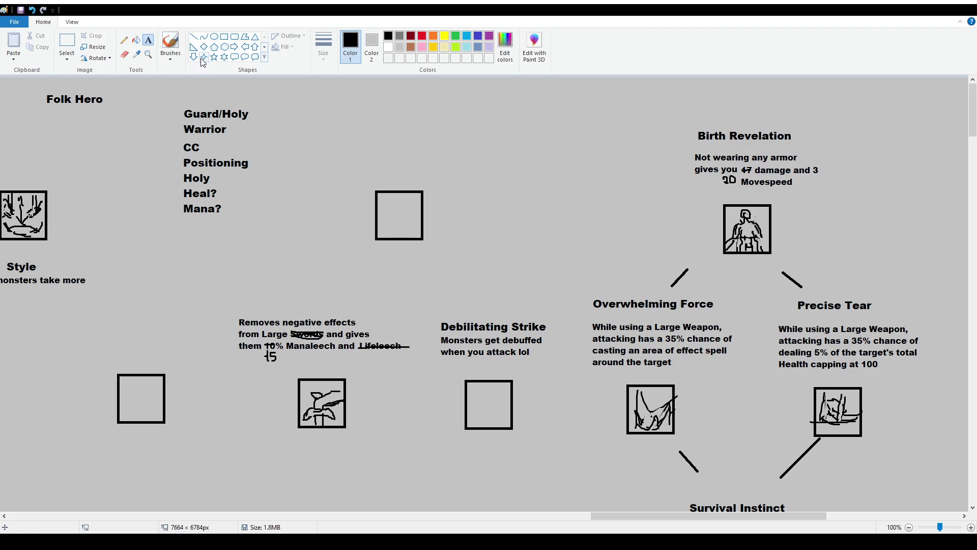
Add a Magic Gear entry below Mana? and align it under the list.
drag(188, 220, 312, 247)
text(Magic Gear)
click(193, 38)
click(67, 43)
mouse_move(186, 220)
mouse_down()
mouse_move(282, 258)
mouse_move(238, 241)
mouse_up()
click(312, 225)
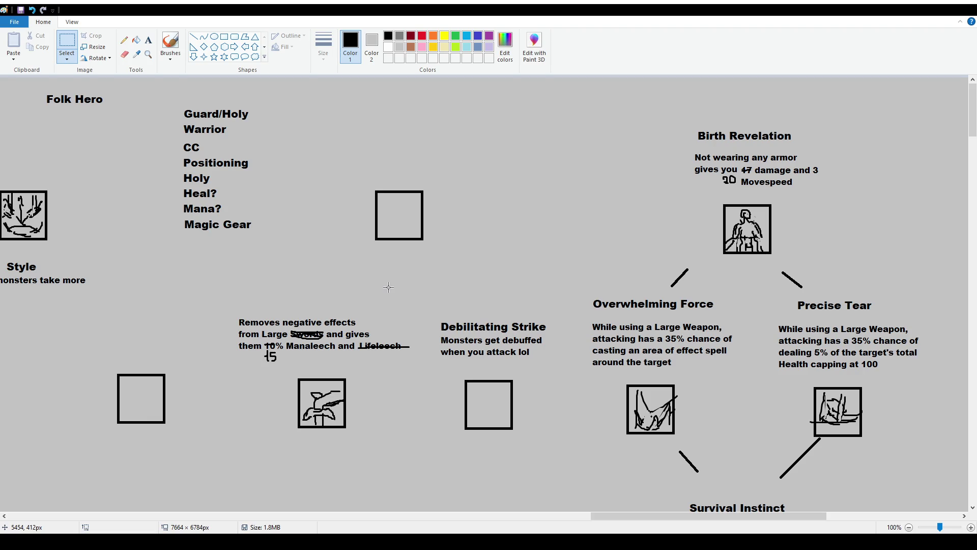
scroll(389, 287, down, 3)
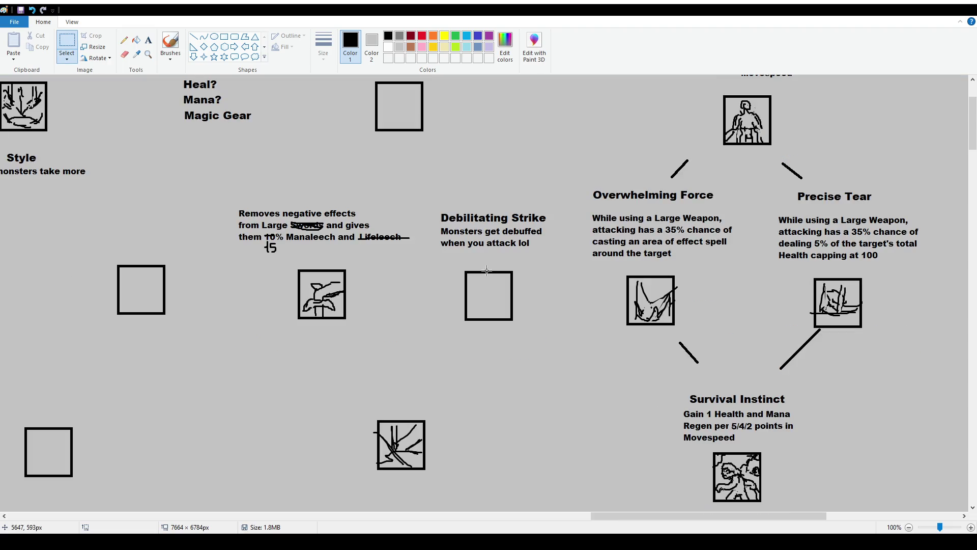
Move the Debilitating Strike text block above the lower sketched icon.
mouse_move(431, 200)
mouse_down()
mouse_move(563, 255)
mouse_move(456, 393)
mouse_up()
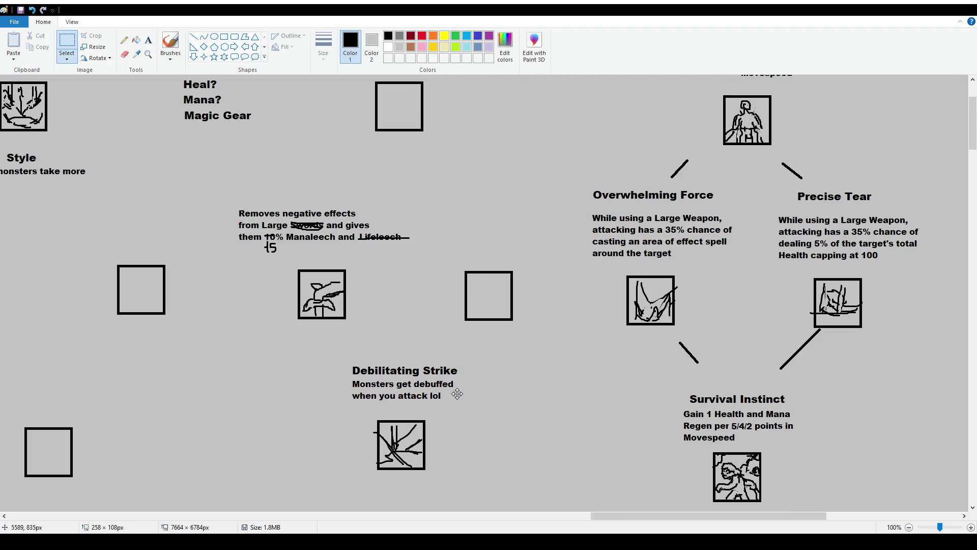
click(495, 447)
scroll(512, 390, down, 3)
scroll(438, 367, up, 3)
scroll(439, 366, down, 3)
mouse_move(340, 245)
mouse_down()
mouse_move(426, 266)
mouse_move(495, 267)
mouse_move(481, 261)
mouse_up()
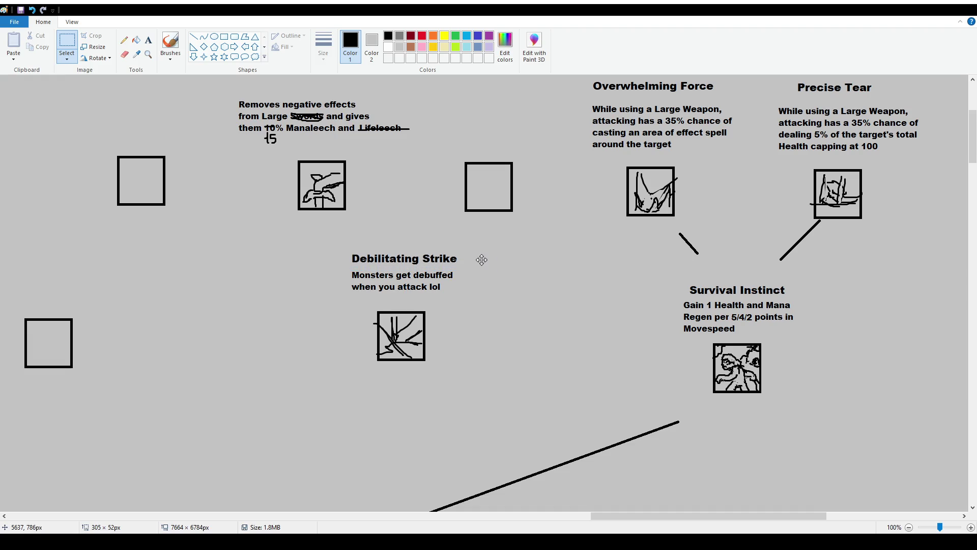
click(472, 317)
Delete the 'Monsters get debuffed' joke description and nudge the Debilitating Strike title up.
drag(346, 269, 471, 295)
key(Delete)
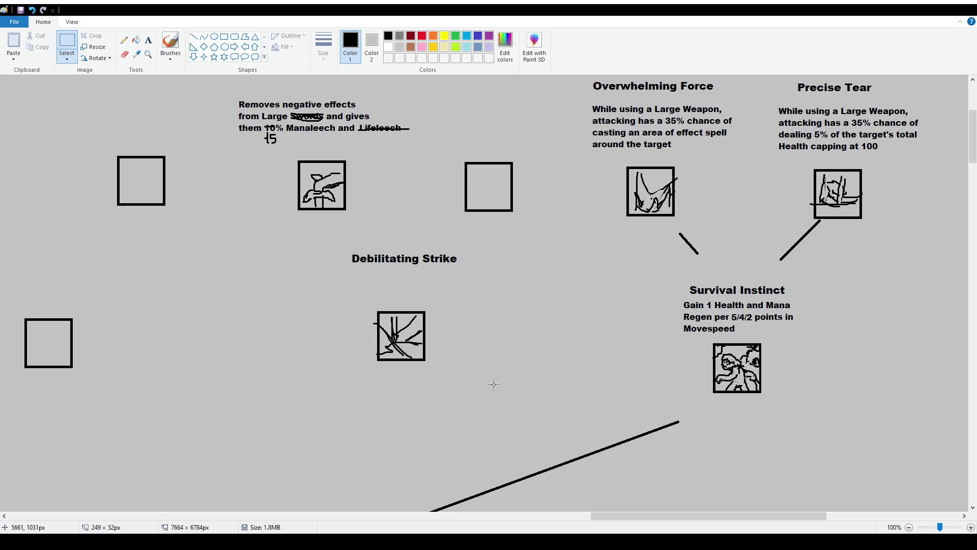
drag(333, 237, 473, 257)
click(478, 329)
click(148, 40)
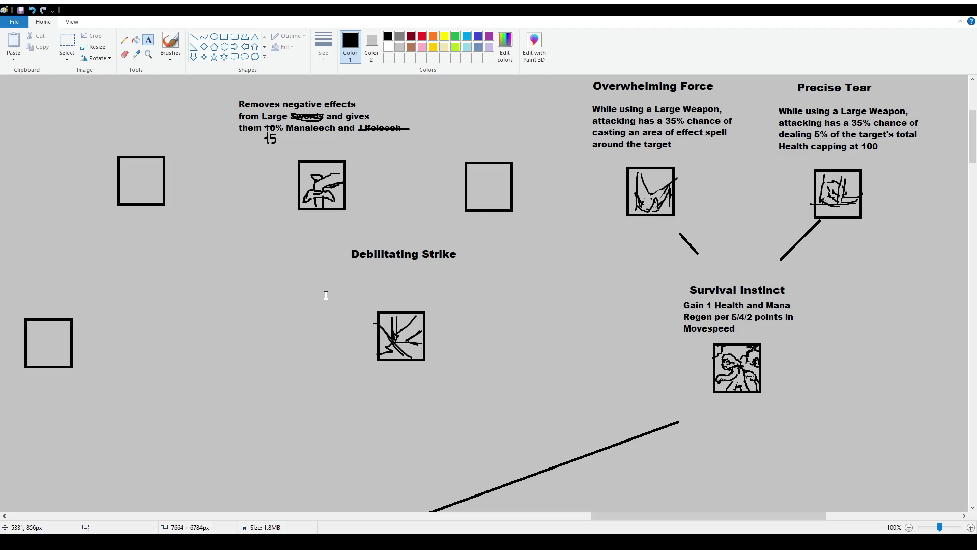
scroll(326, 294, down, 10)
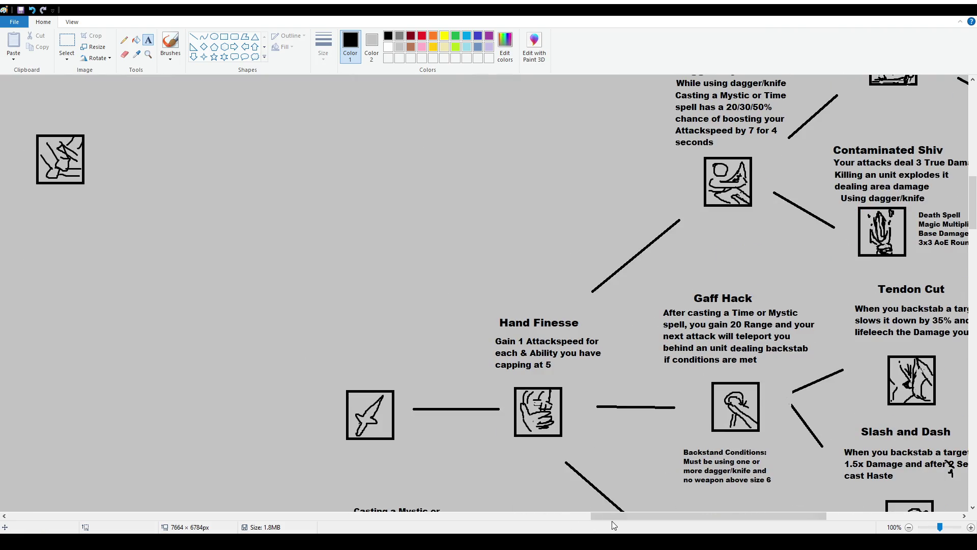
drag(620, 516, 671, 521)
scroll(731, 334, up, 3)
scroll(729, 344, up, 3)
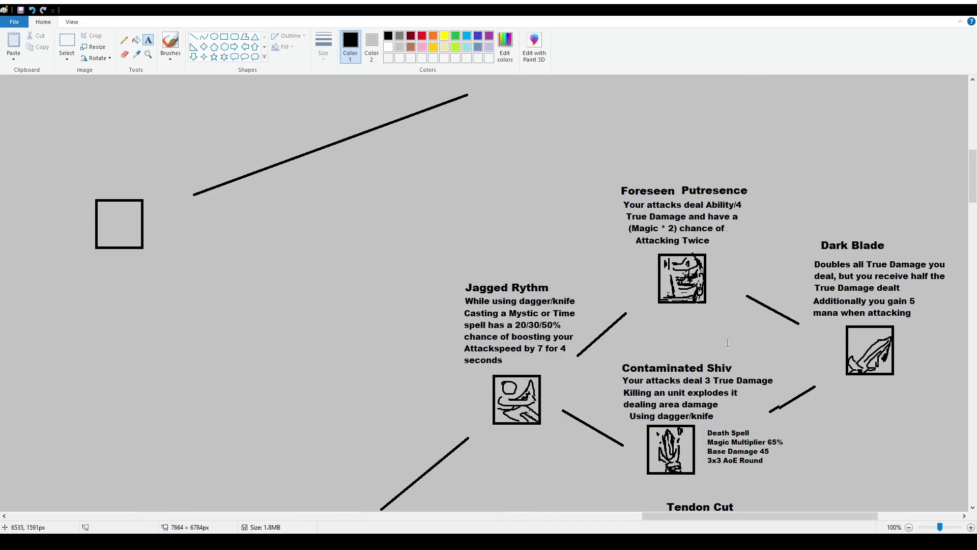
scroll(710, 282, down, 10)
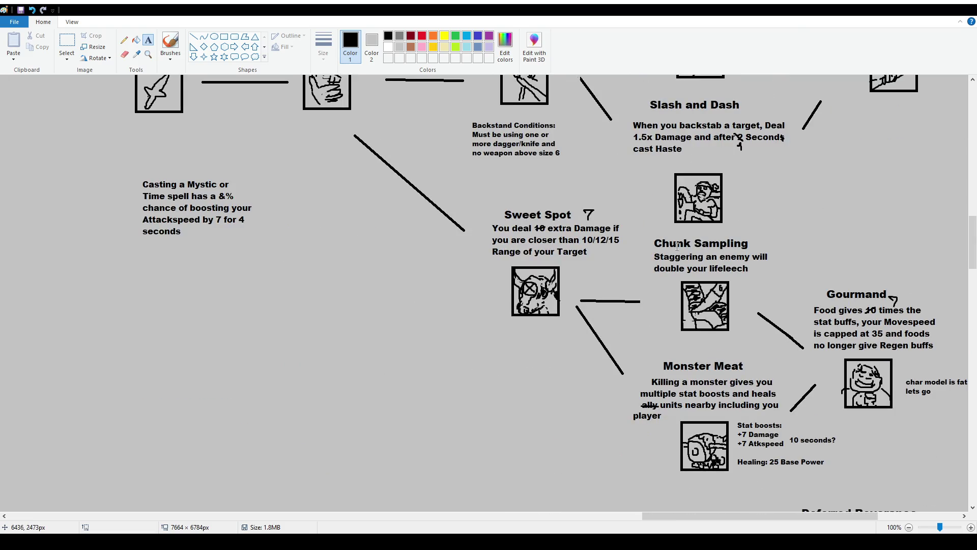
scroll(696, 299, down, 1)
scroll(702, 292, down, 10)
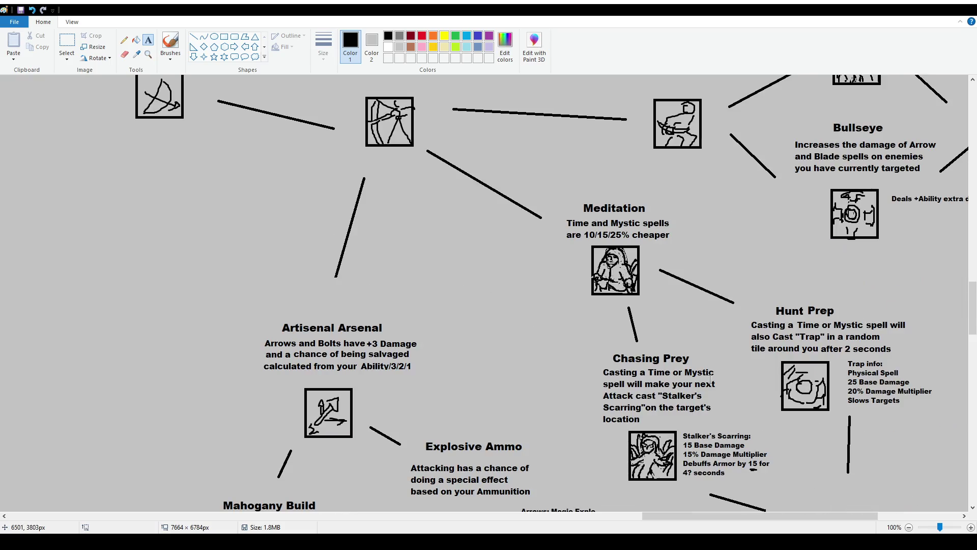
scroll(683, 300, down, 2)
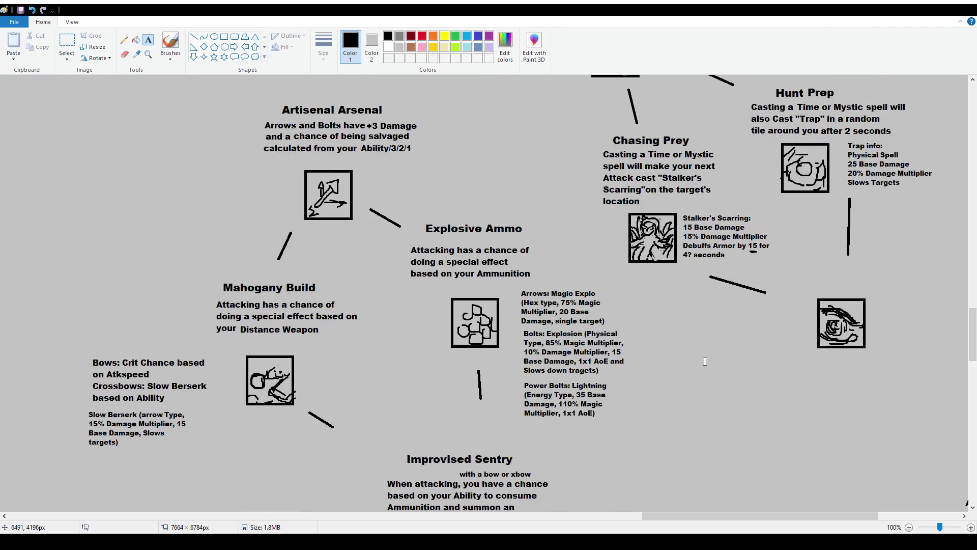
scroll(706, 346, up, 1)
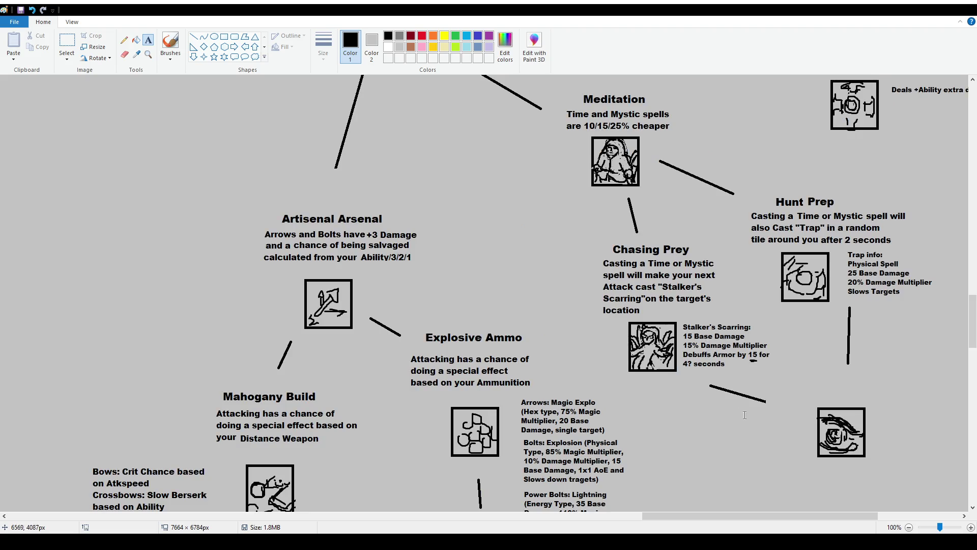
scroll(706, 344, down, 2)
scroll(696, 337, up, 2)
Try a brush outline around the Chasing Prey skill, then undo it.
click(177, 43)
mouse_move(580, 245)
mouse_down()
mouse_move(718, 376)
mouse_move(584, 242)
mouse_up()
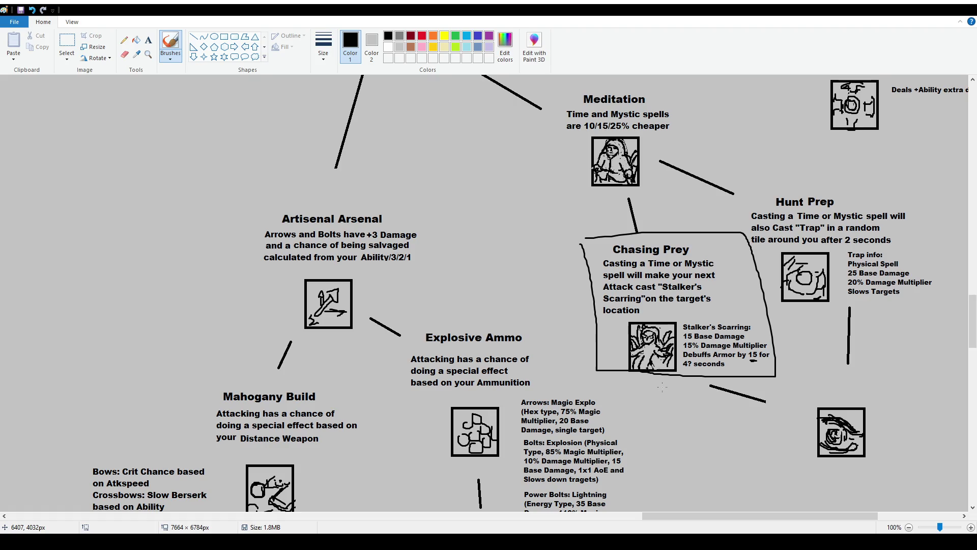
key(ctrl+z)
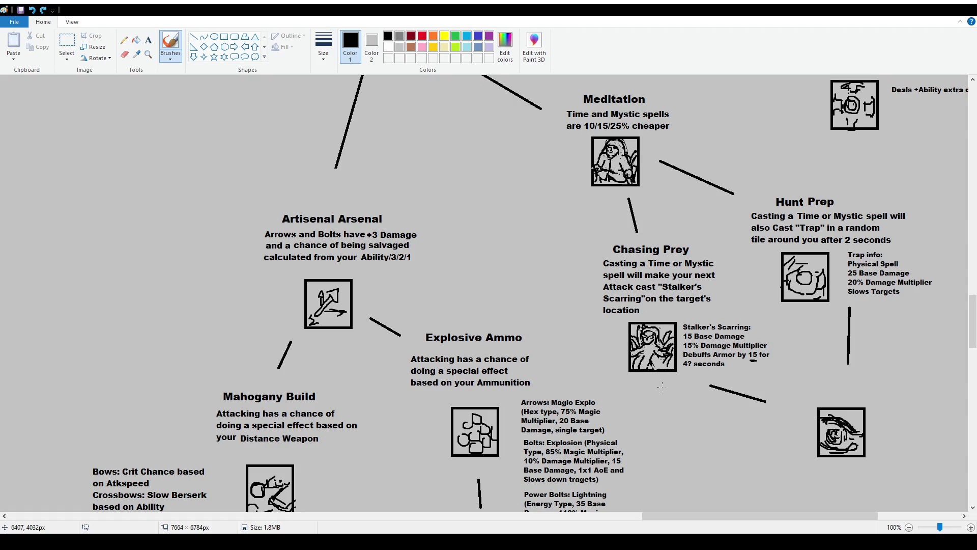
scroll(428, 343, up, 10)
scroll(427, 344, up, 10)
scroll(488, 306, up, 3)
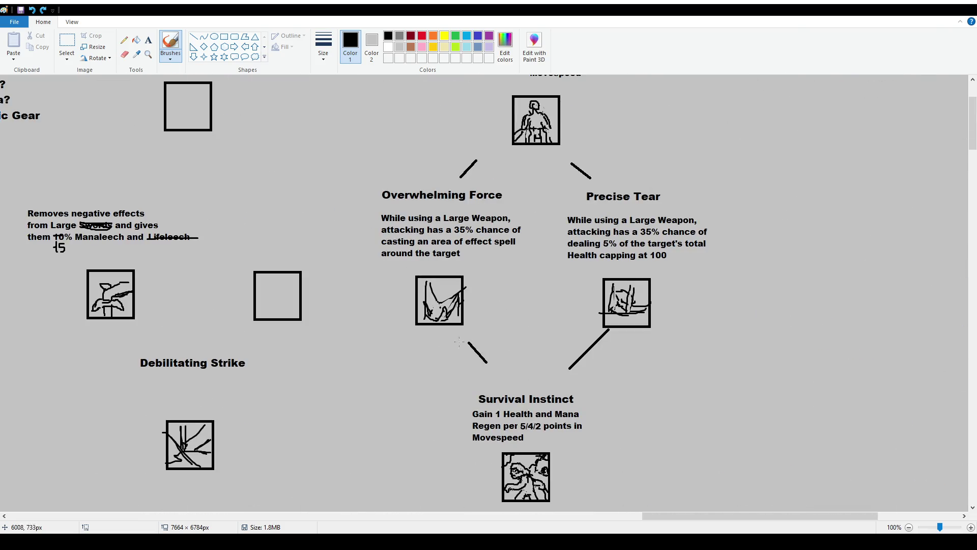
drag(681, 515, 609, 520)
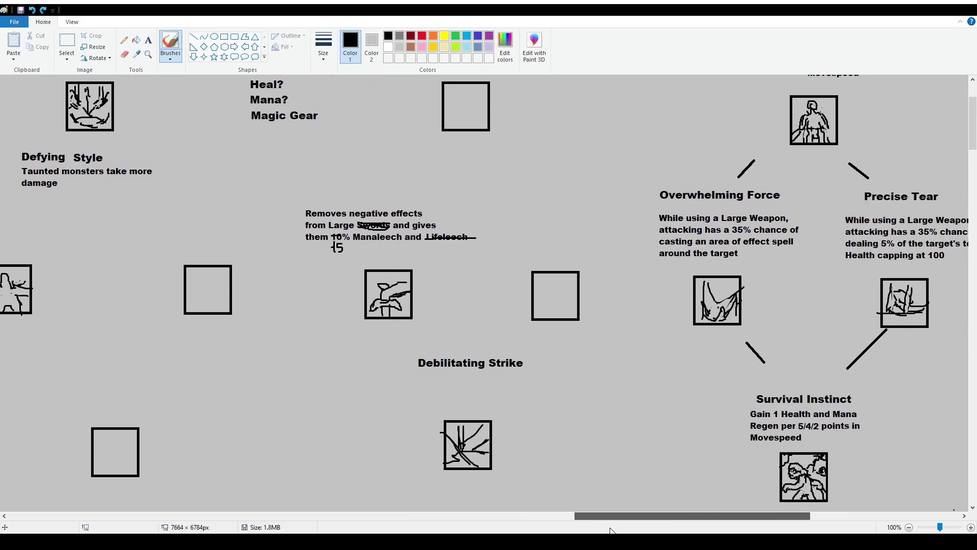
scroll(381, 275, down, 3)
Add a size-12 description under Debilitating Strike: Light, Heal or Holy spells make the next attack apply an armor debuff.
click(149, 39)
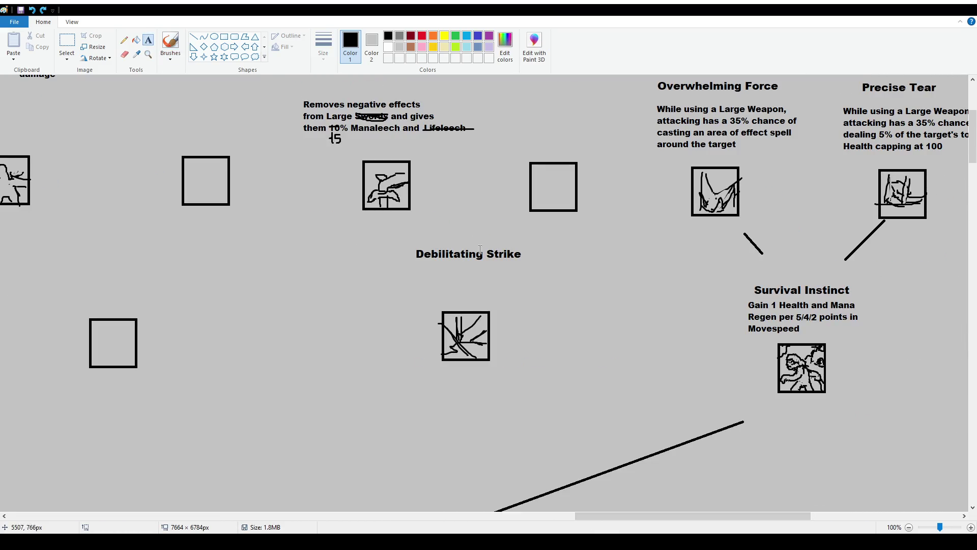
drag(406, 264, 573, 290)
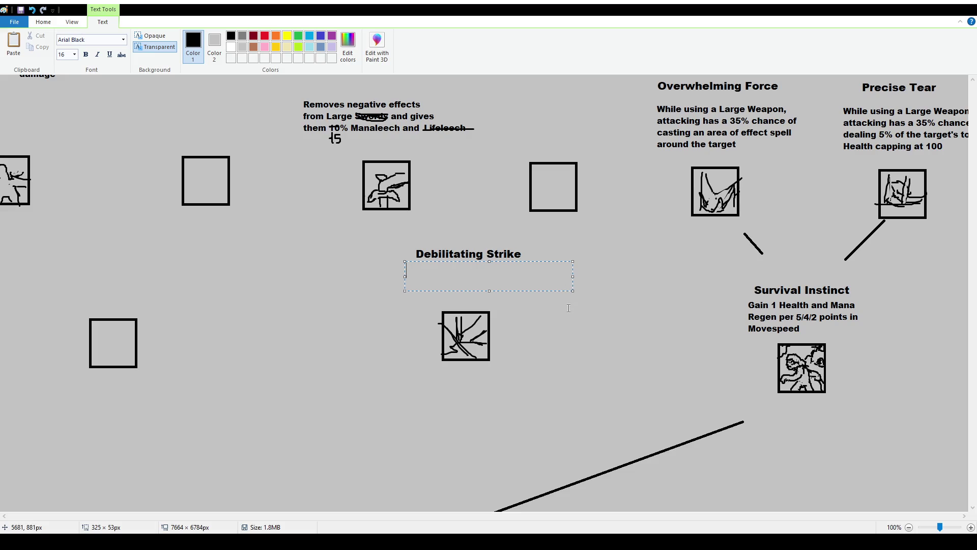
click(75, 54)
click(67, 97)
text(Casting a Light)
text(, Heal or Holy spell will make your next attack)
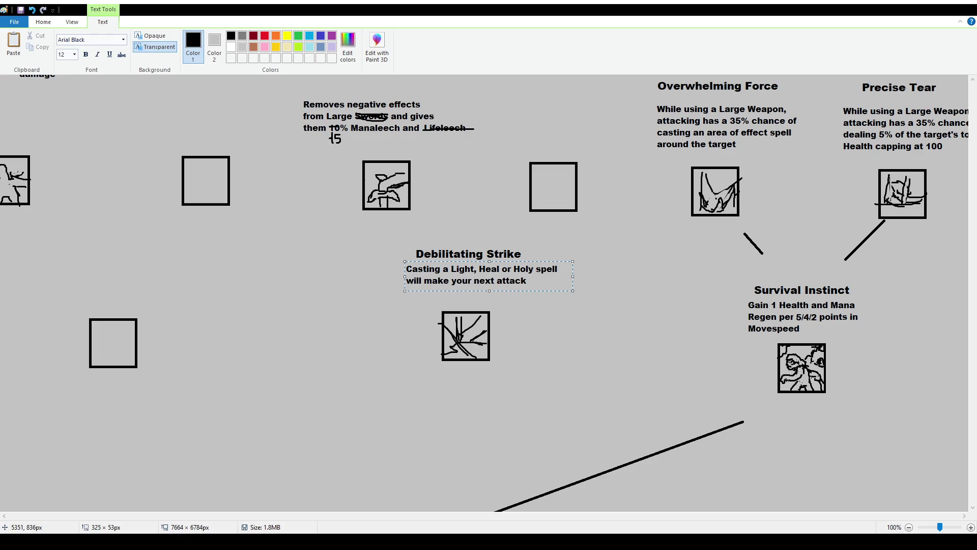
text( apply an armor debuff on the target)
click(288, 249)
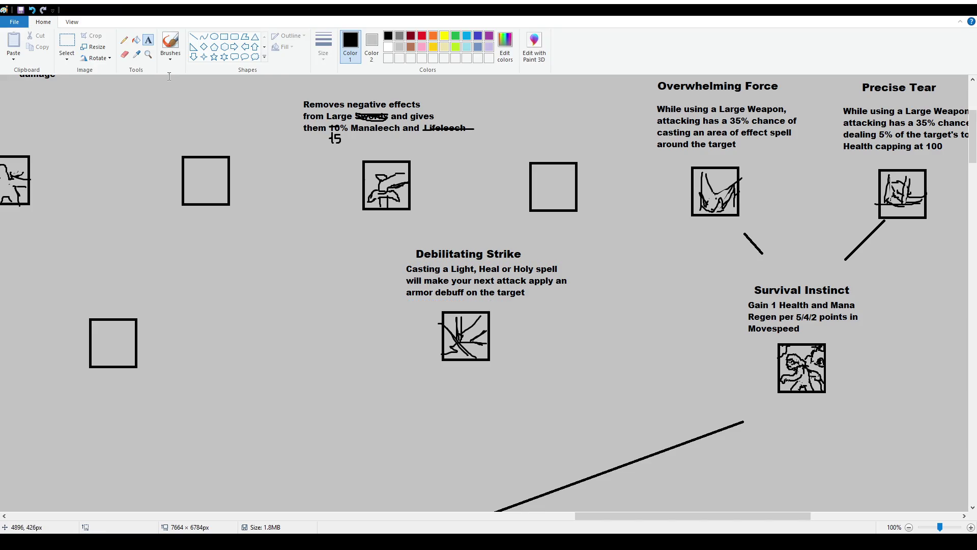
Select the word Debilitating in the title and delete it, leaving only Strike.
click(67, 42)
mouse_move(414, 244)
mouse_down()
mouse_move(524, 260)
mouse_move(519, 253)
mouse_up()
click(530, 312)
mouse_move(585, 515)
mouse_down()
mouse_move(341, 511)
mouse_move(390, 515)
mouse_move(370, 513)
mouse_up()
drag(546, 519, 345, 516)
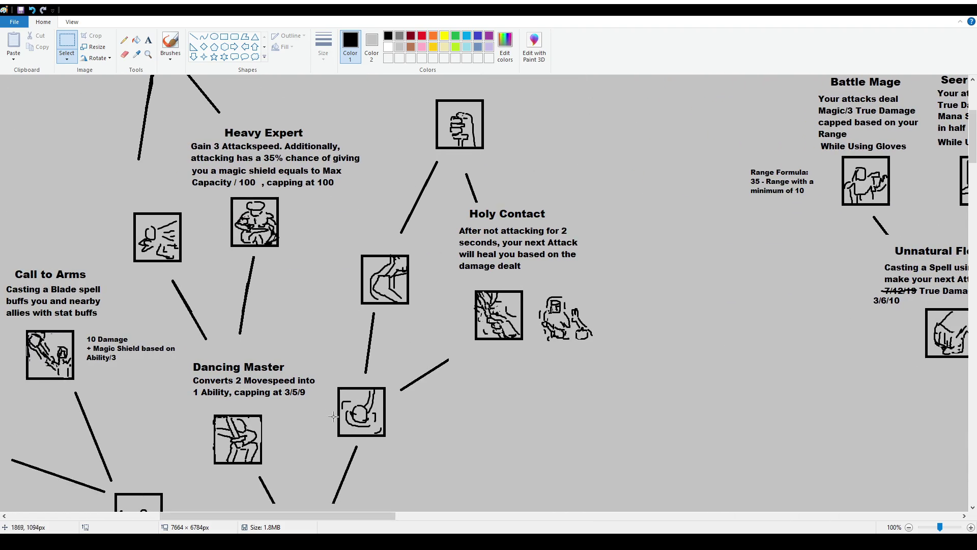
drag(367, 520, 790, 517)
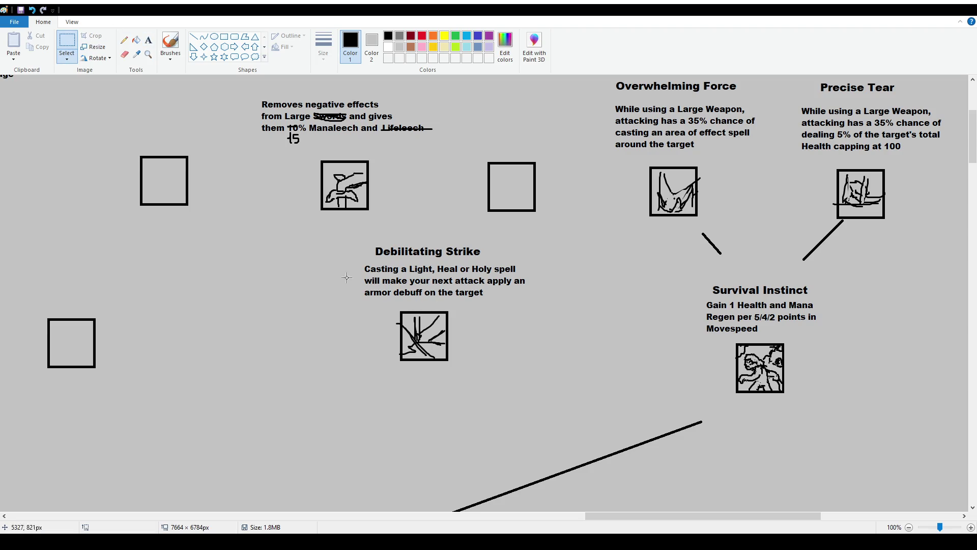
drag(364, 236, 446, 260)
key(Delete)
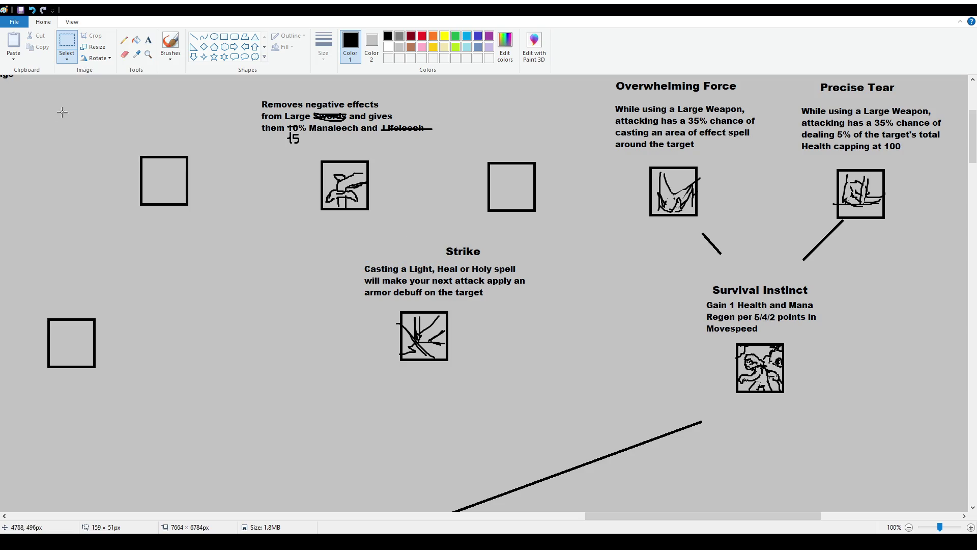
Abandon a misplaced text box, then select and delete the leftover Strike title.
click(148, 41)
drag(369, 237, 462, 260)
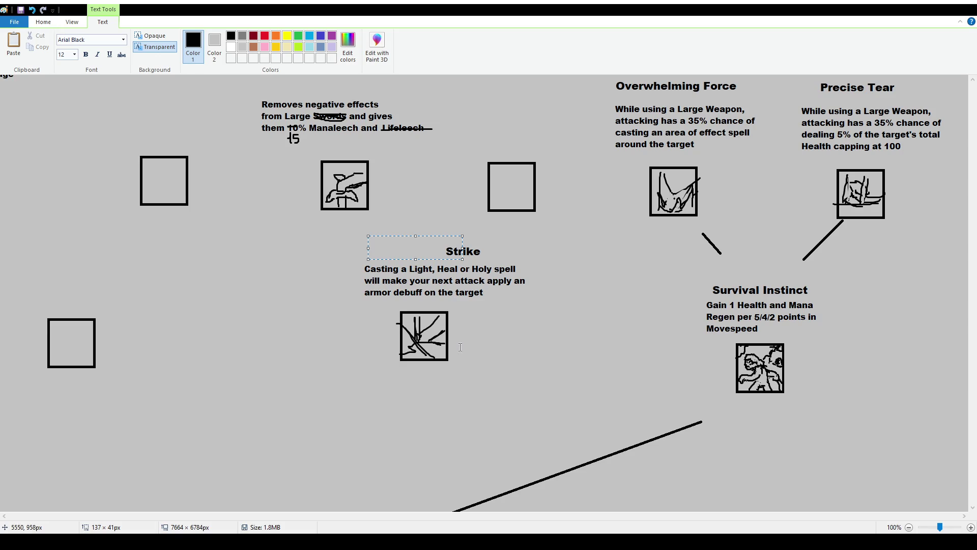
click(43, 21)
click(66, 46)
drag(440, 243, 510, 266)
key(Delete)
Add the title Smite at heading size 16, centred above the armor-debuff description.
click(150, 39)
drag(378, 233, 479, 257)
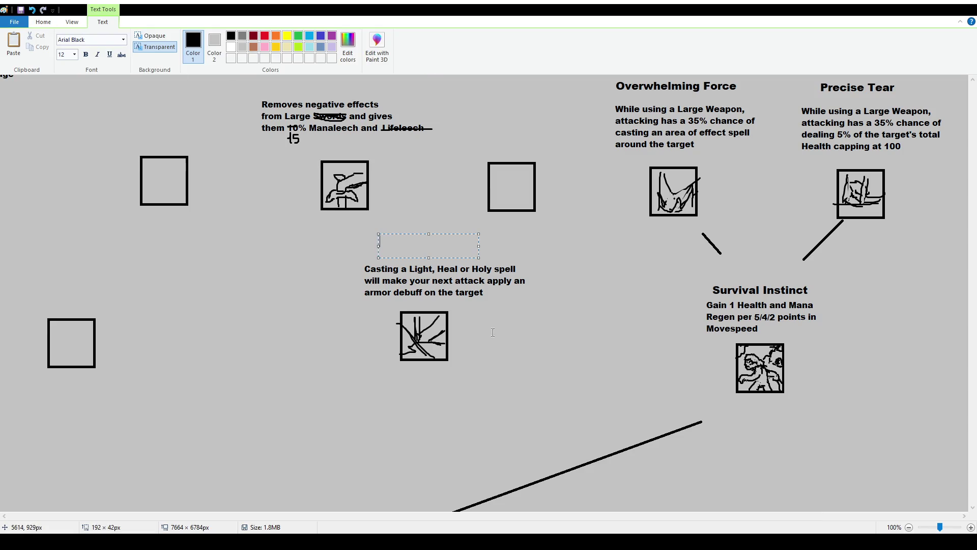
text(SMite)
key(ctrl+a)
click(75, 56)
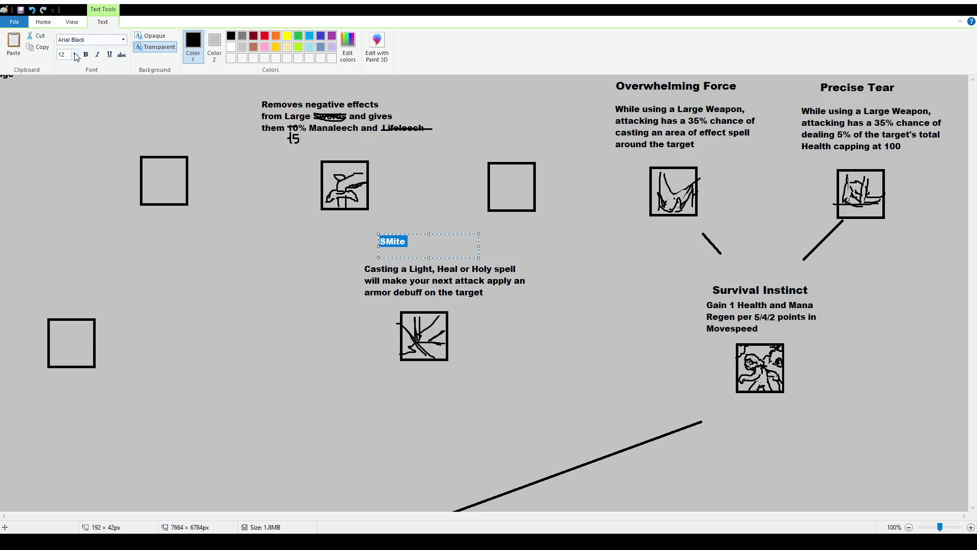
text(16)
key(Return)
text(Smite)
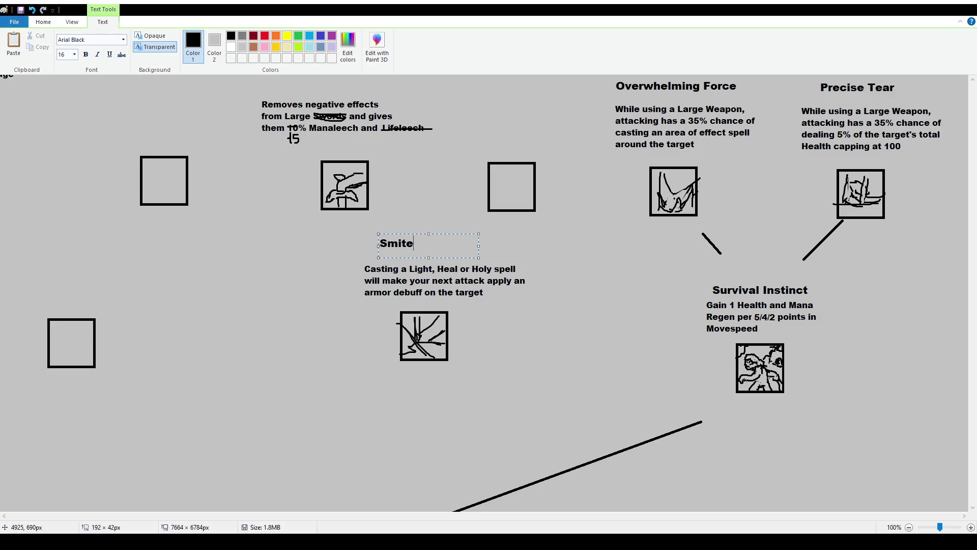
drag(445, 234, 471, 243)
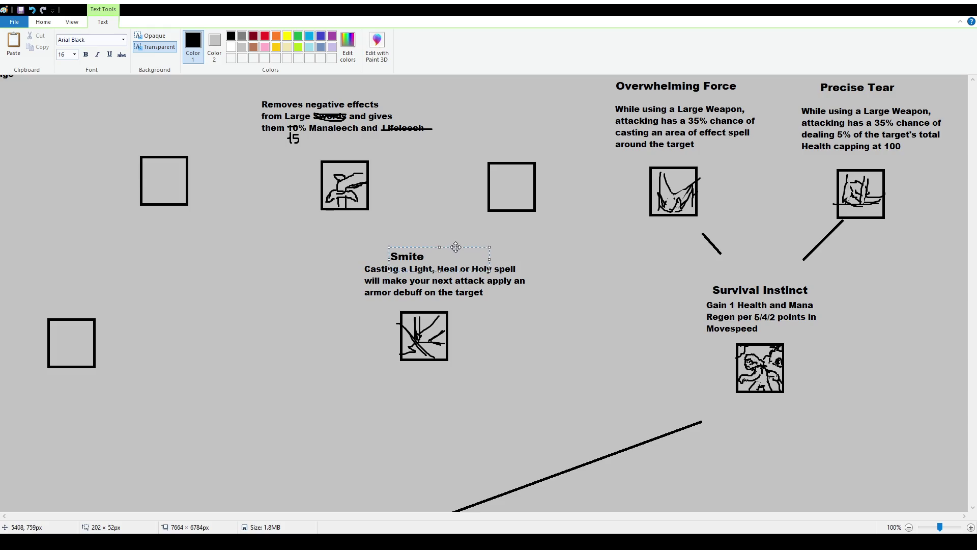
click(378, 204)
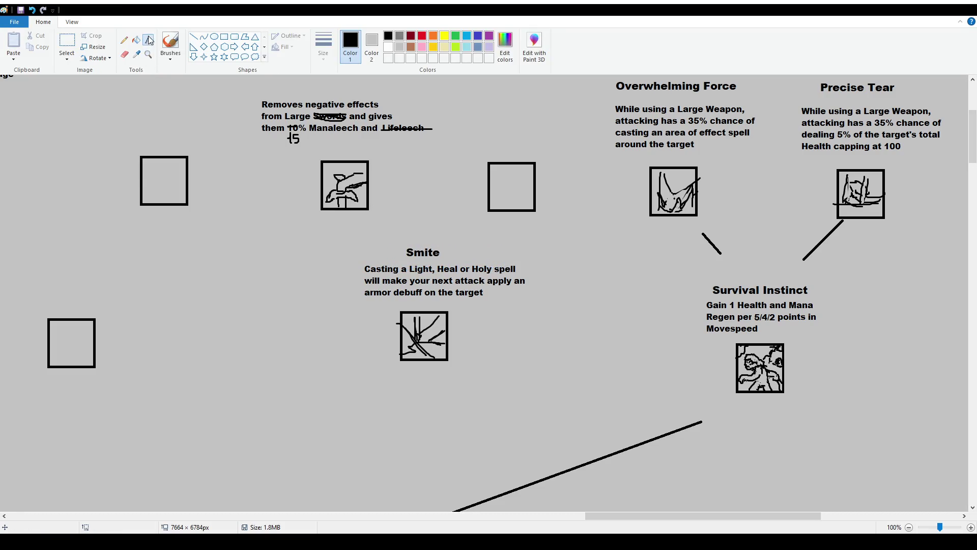
click(170, 46)
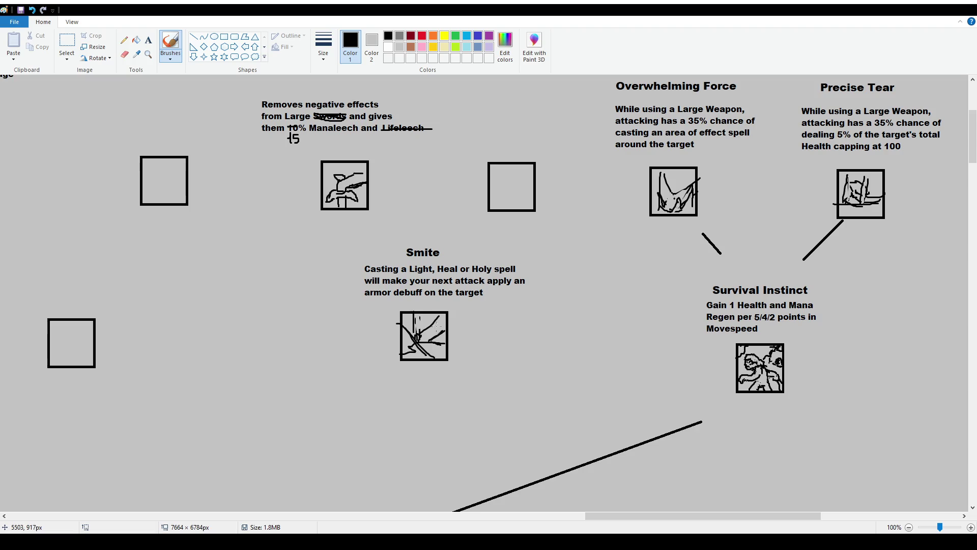
Brush a vertical and a diagonal stroke inside the Smite icon, undoing the last one.
drag(424, 329, 431, 317)
mouse_move(418, 334)
mouse_down()
mouse_move(437, 313)
mouse_move(438, 331)
mouse_move(428, 322)
mouse_move(445, 315)
mouse_up()
key(ctrl+z)
key(ctrl+z)
scroll(369, 305, down, 3)
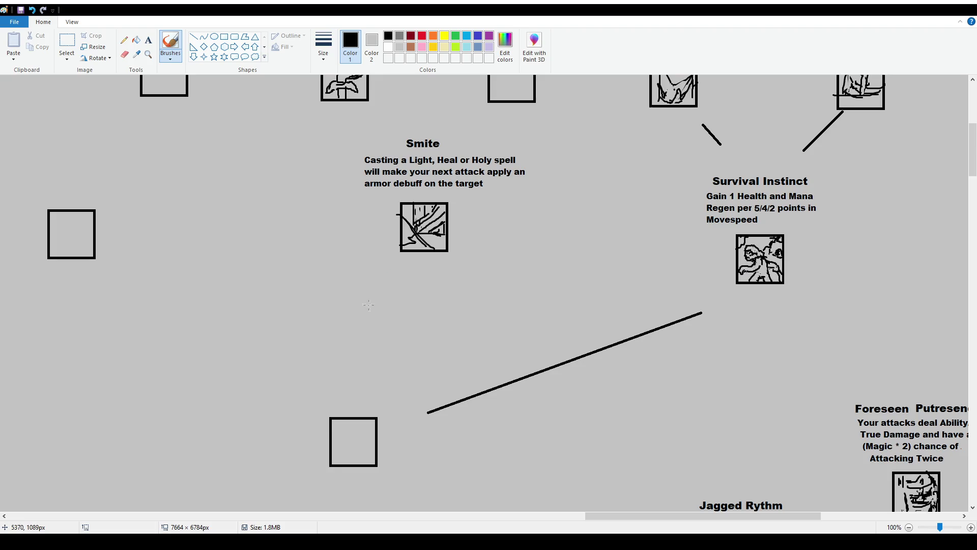
Brush an oval around the Removes negative effects description, then undo it.
click(193, 37)
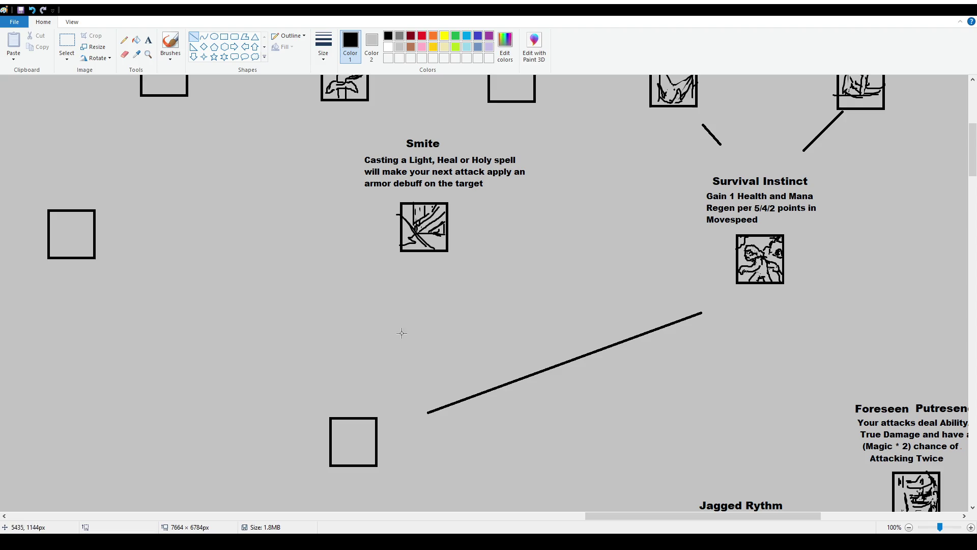
scroll(402, 332, down, 3)
scroll(468, 287, down, 3)
scroll(426, 313, up, 3)
scroll(426, 313, up, 14)
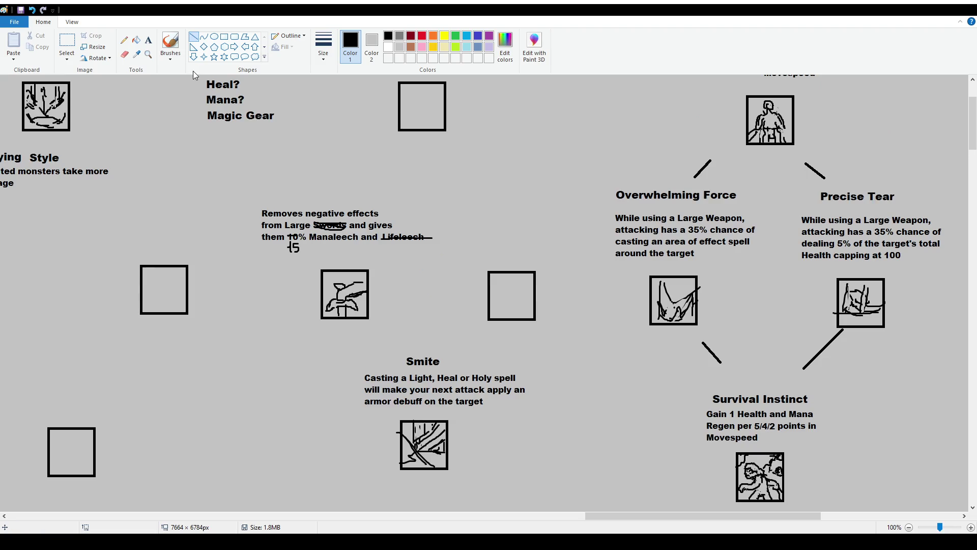
click(169, 44)
mouse_move(258, 204)
mouse_down()
mouse_move(273, 267)
mouse_move(413, 166)
mouse_move(246, 169)
mouse_up()
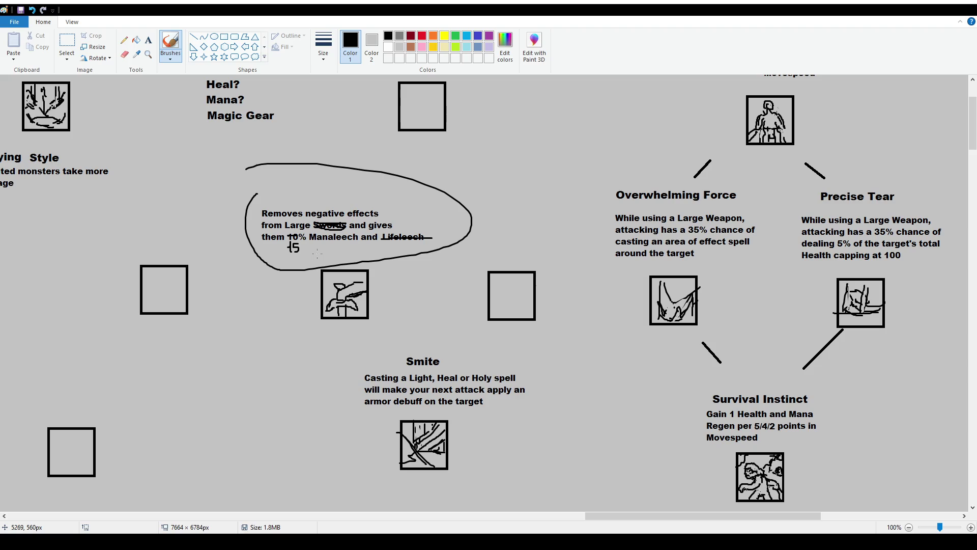
key(ctrl+z)
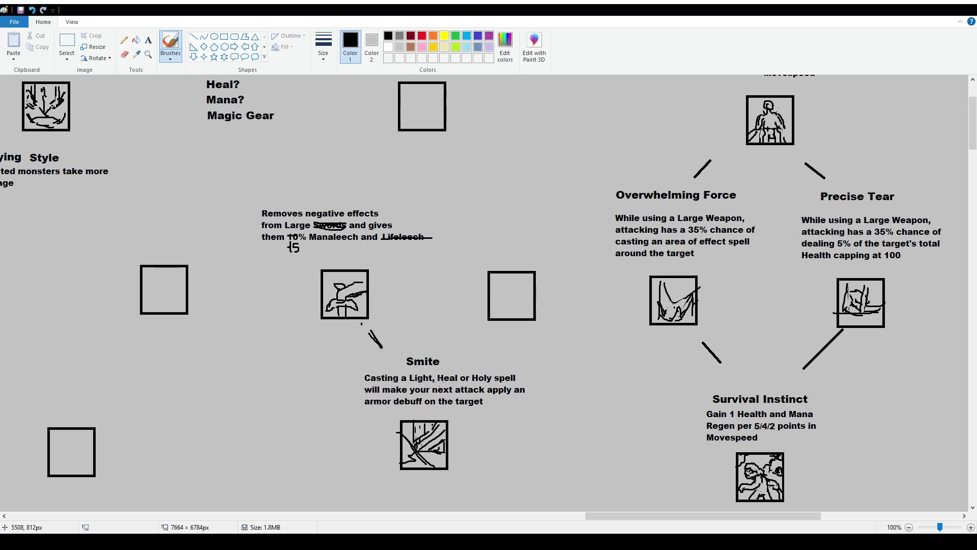
Place a text box above the description and type the title Magic Blade.
click(149, 40)
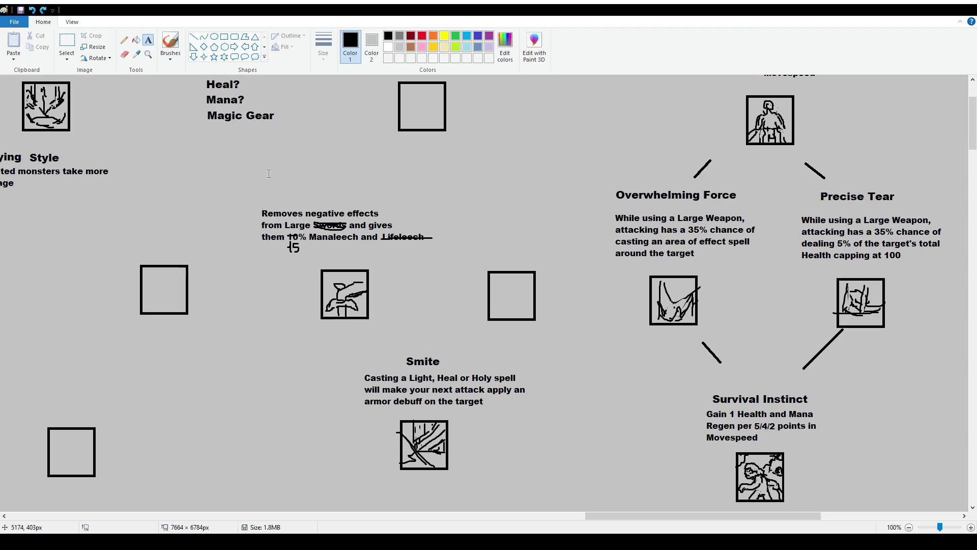
click(273, 175)
text(Magic Blade)
Shift the Magic Blade title right over its description, commit it, and check the block with a selection.
drag(360, 175, 392, 186)
click(393, 164)
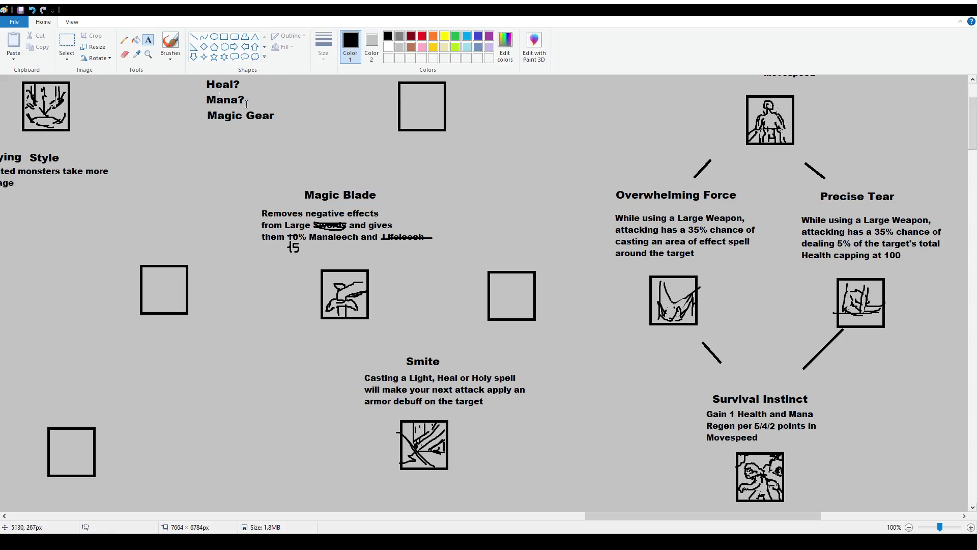
click(170, 45)
click(58, 58)
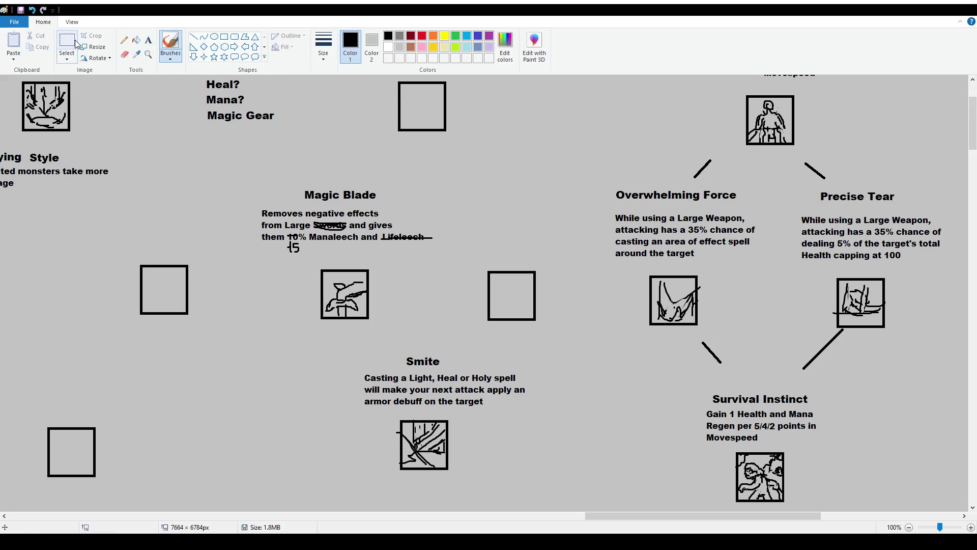
mouse_move(243, 178)
mouse_down()
mouse_move(443, 265)
mouse_move(463, 258)
mouse_up()
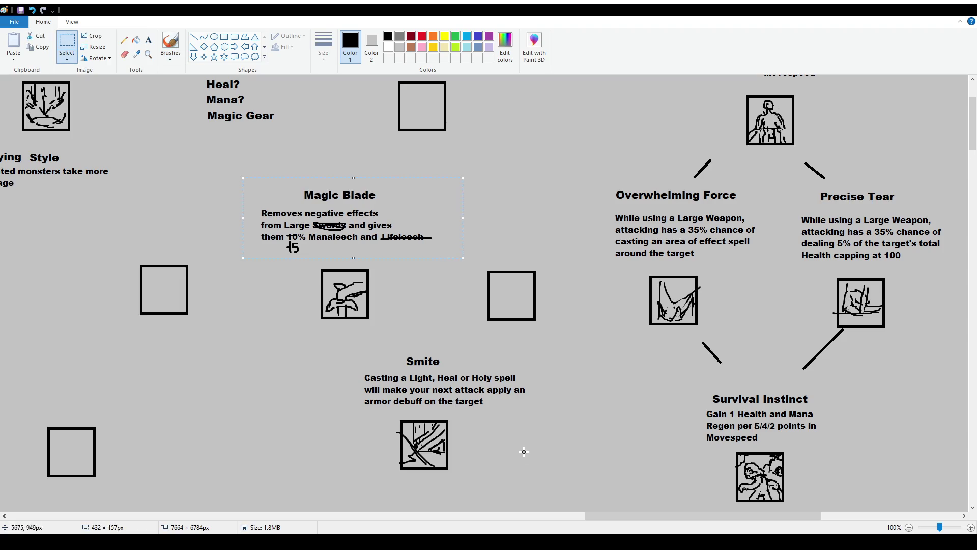
drag(629, 517, 571, 516)
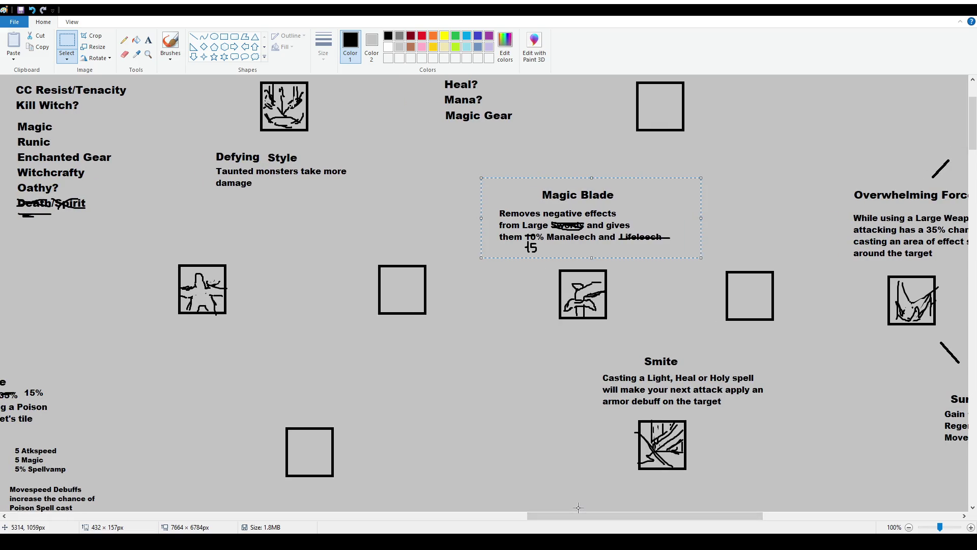
click(518, 298)
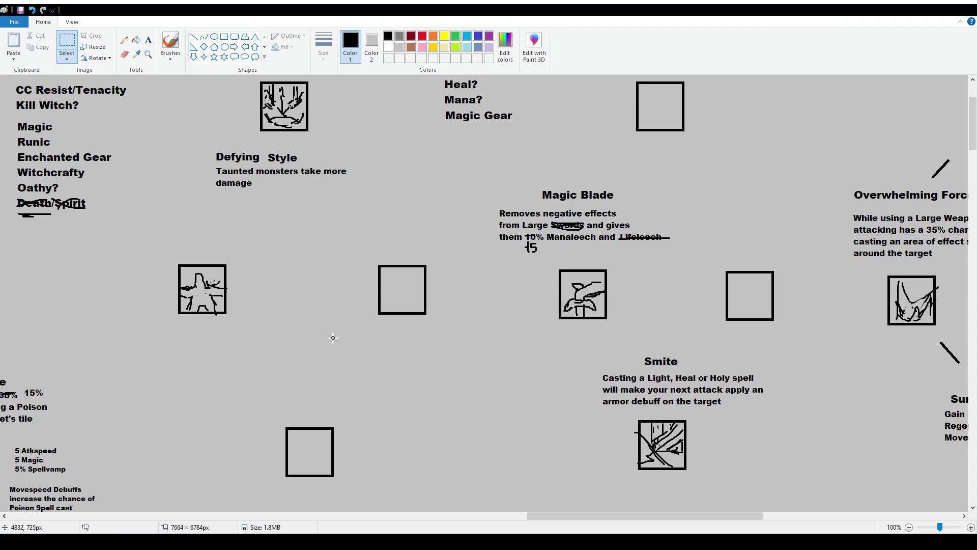
scroll(333, 337, up, 3)
scroll(160, 181, down, 3)
scroll(380, 271, up, 3)
drag(11, 105, 155, 154)
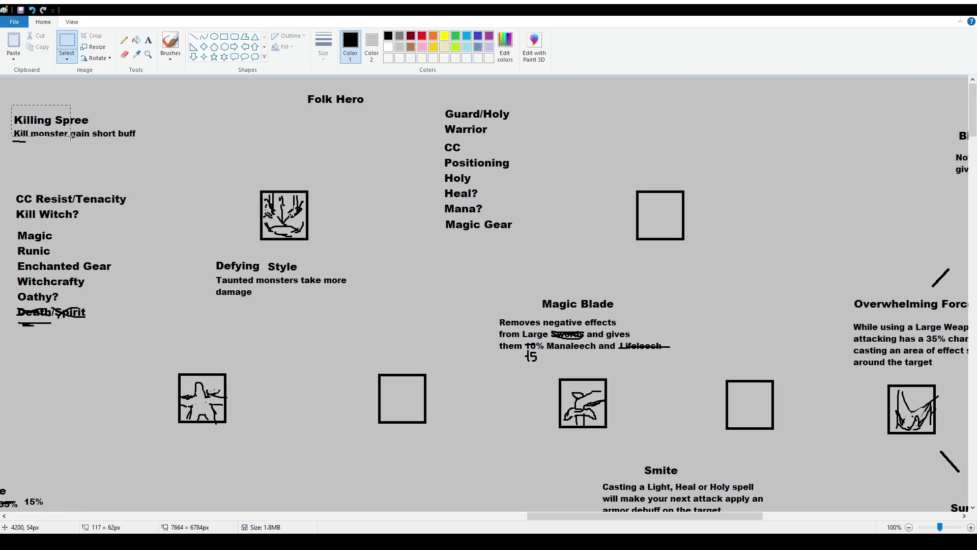
click(182, 160)
drag(560, 516, 618, 519)
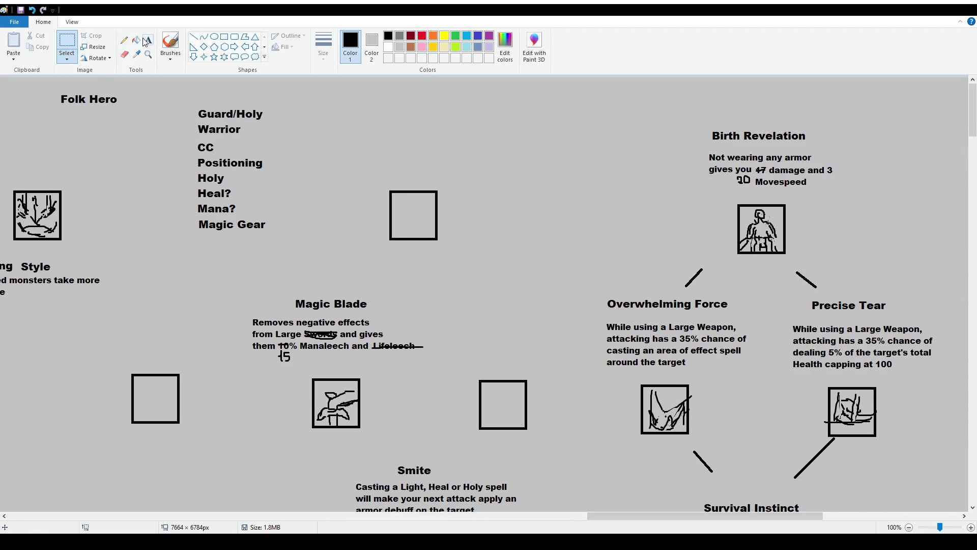
click(170, 46)
Brush check marks after Mana? and Magic Gear and question marks after Holy, Positioning and CC.
mouse_move(269, 221)
mouse_down()
mouse_move(280, 220)
mouse_move(242, 187)
mouse_move(241, 204)
mouse_up()
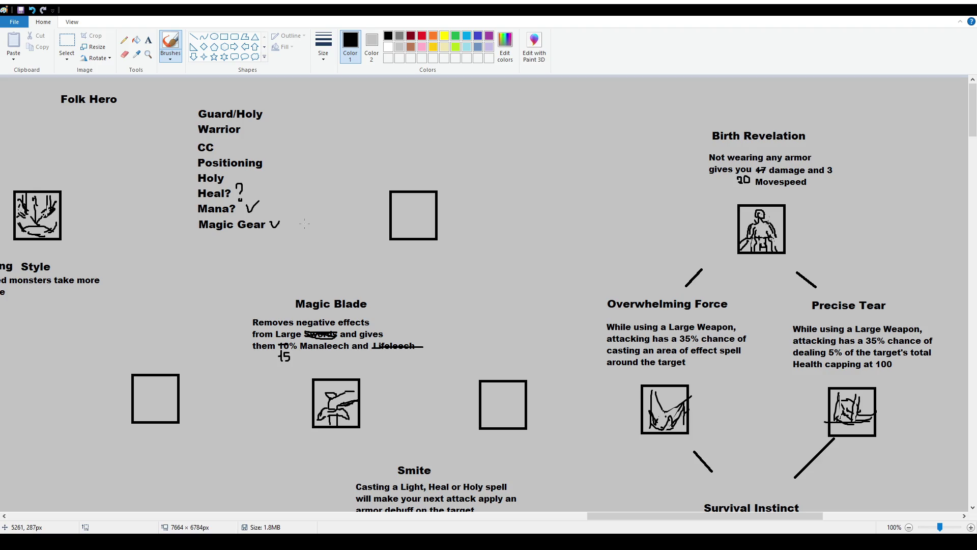
drag(226, 172, 227, 187)
drag(264, 149, 271, 158)
scroll(489, 291, down, 3)
scroll(488, 290, up, 3)
drag(220, 141, 226, 157)
click(148, 39)
Add the title Judgment above the empty icon box right of Magic Blade, fixing a typo and nudging it right.
drag(453, 295, 577, 320)
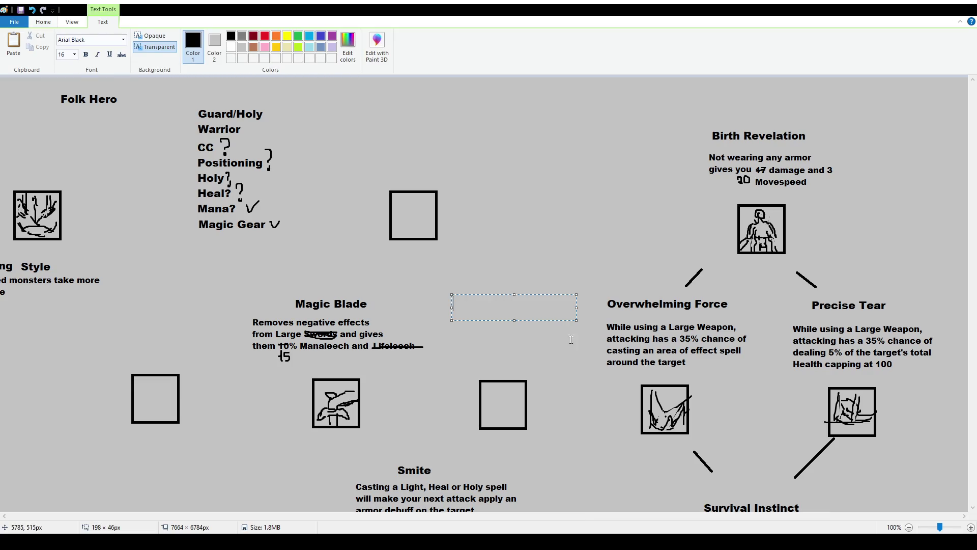
text(Judgmenet)
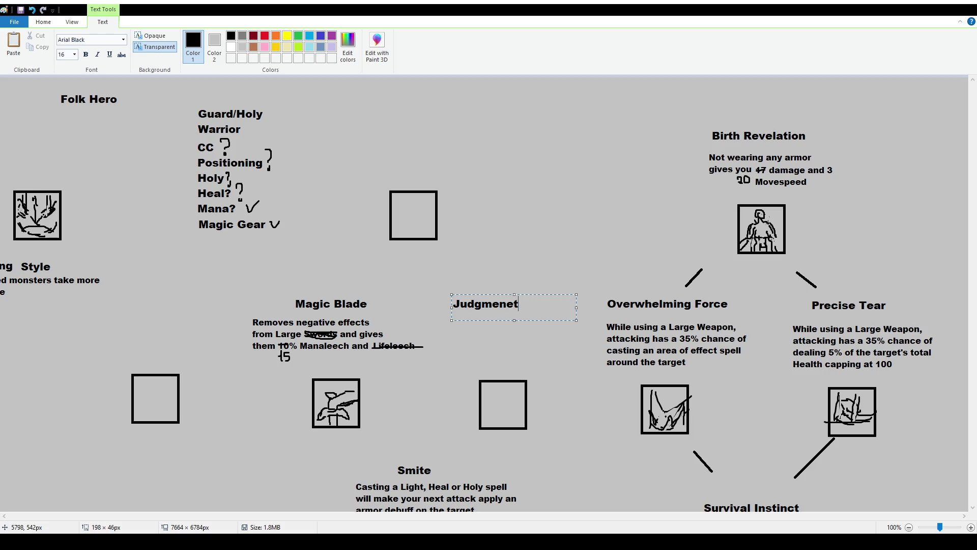
key(BackSpace)
key(BackSpace)
text(t)
drag(536, 294, 551, 292)
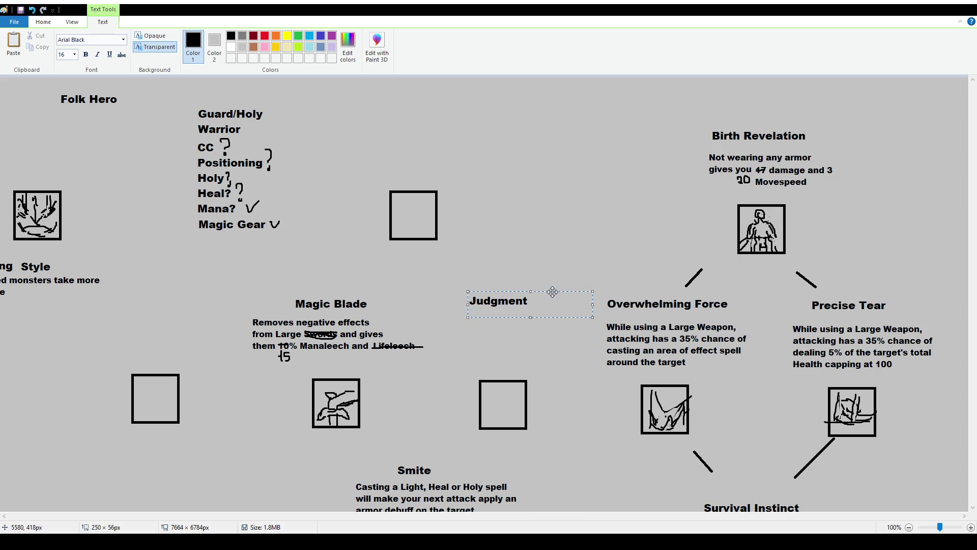
click(553, 317)
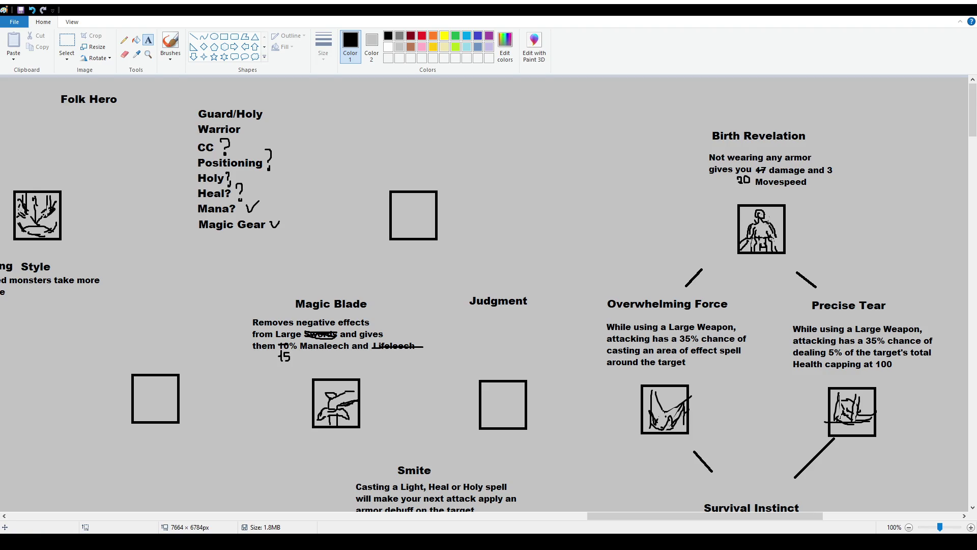
drag(797, 516, 359, 529)
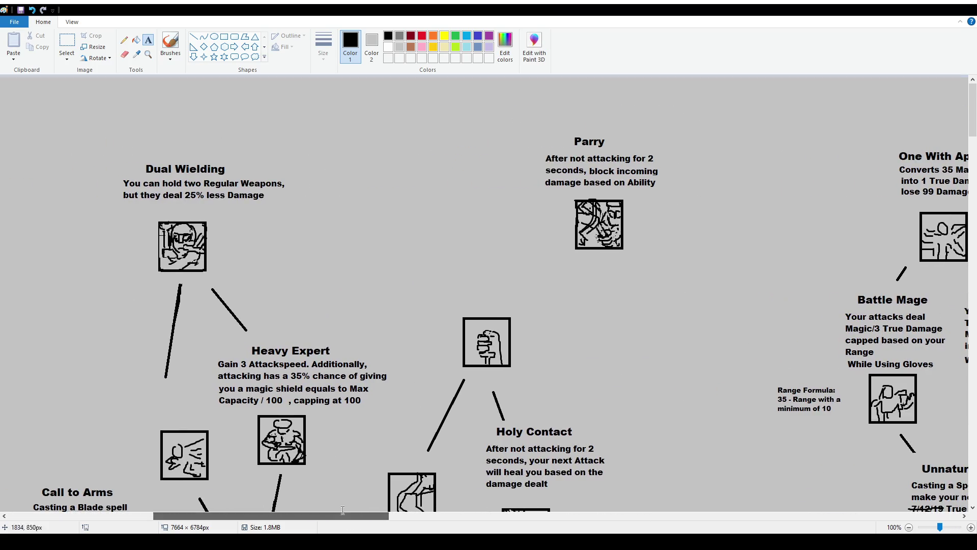
click(171, 45)
drag(456, 251, 433, 247)
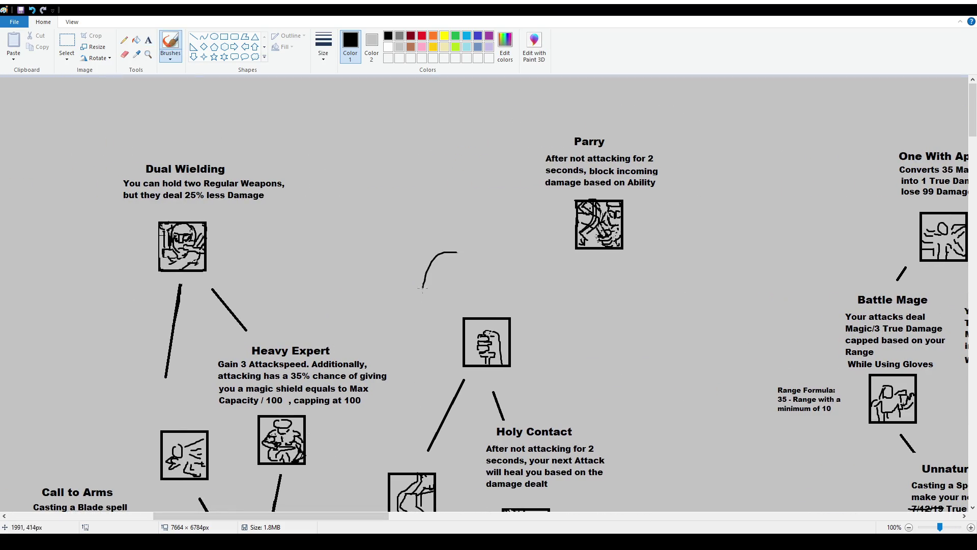
key(ctrl+z)
drag(280, 518, 359, 527)
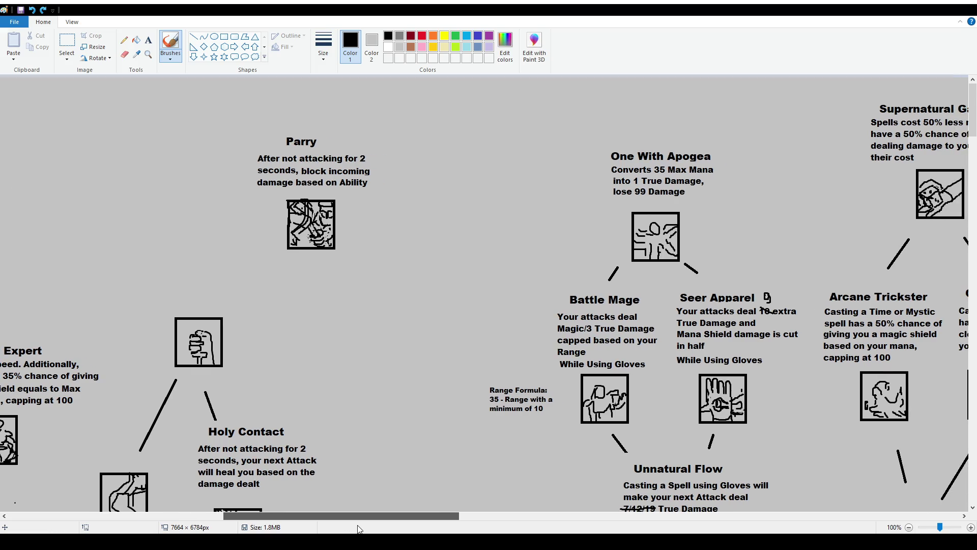
mouse_move(10, 292)
mouse_down()
mouse_move(55, 320)
mouse_move(167, 306)
mouse_up()
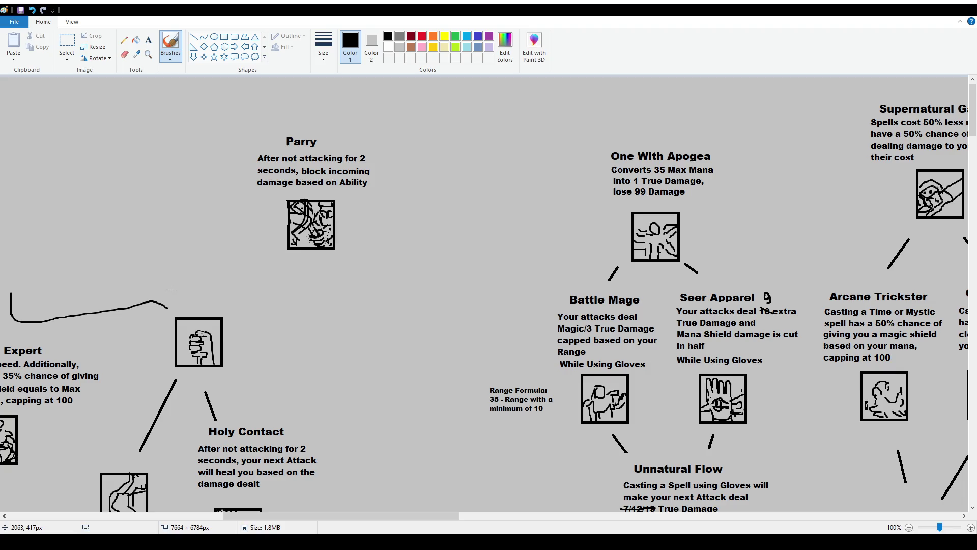
key(ctrl+z)
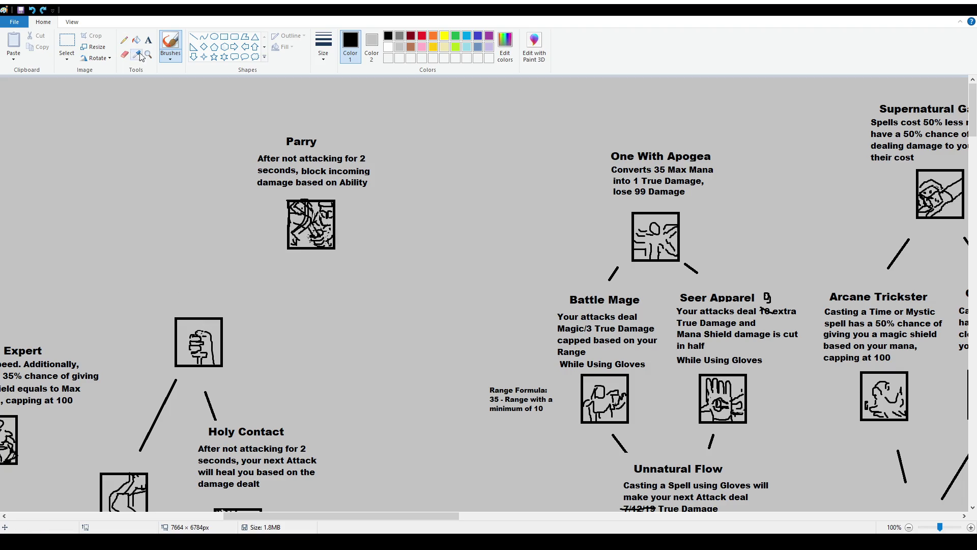
click(148, 41)
drag(146, 264, 299, 303)
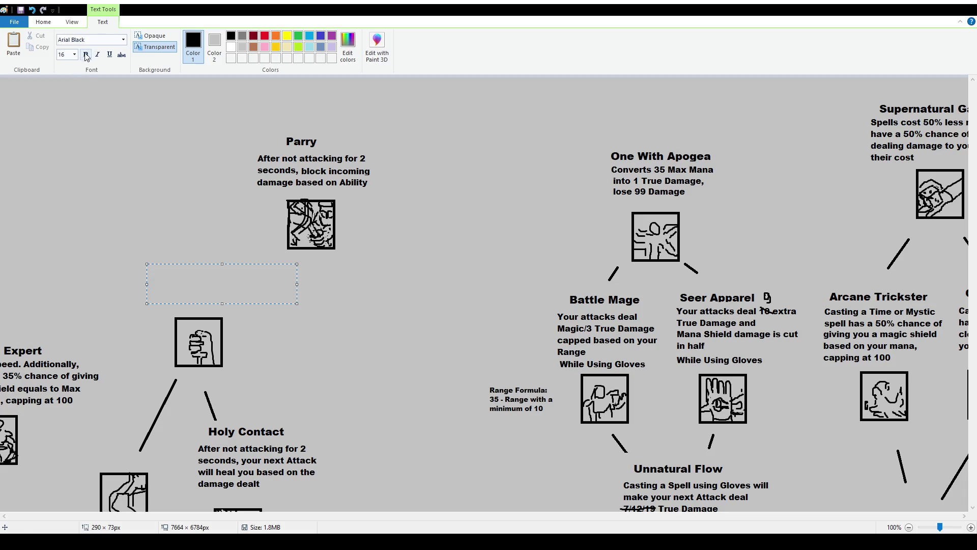
text(Exacted Rectitude)
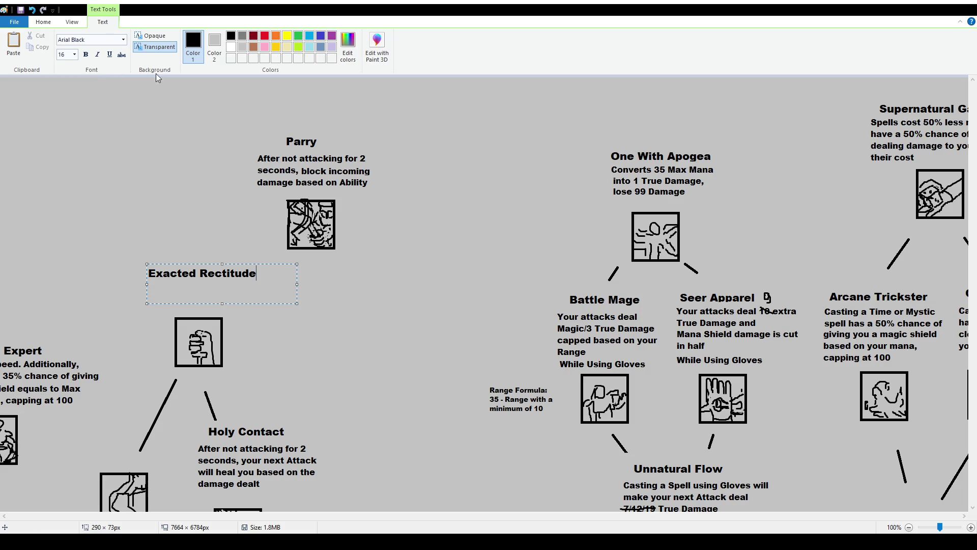
Raise the Exacted Rectitude title above the fist icon and commit it.
drag(241, 264, 241, 231)
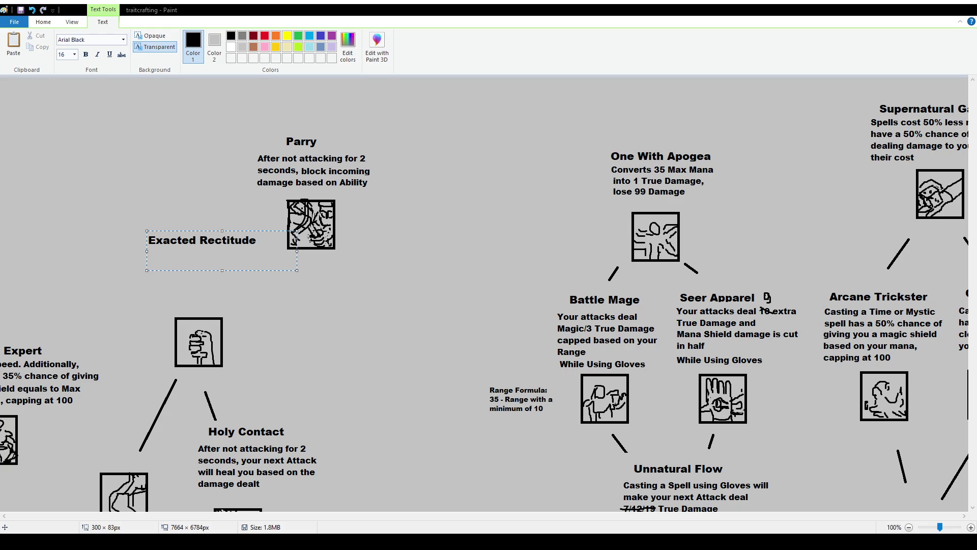
click(86, 75)
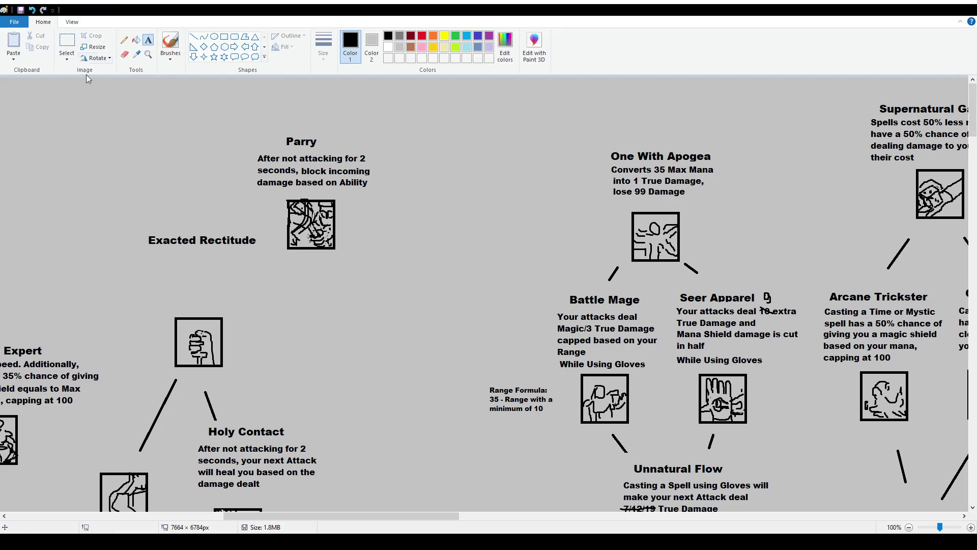
click(153, 135)
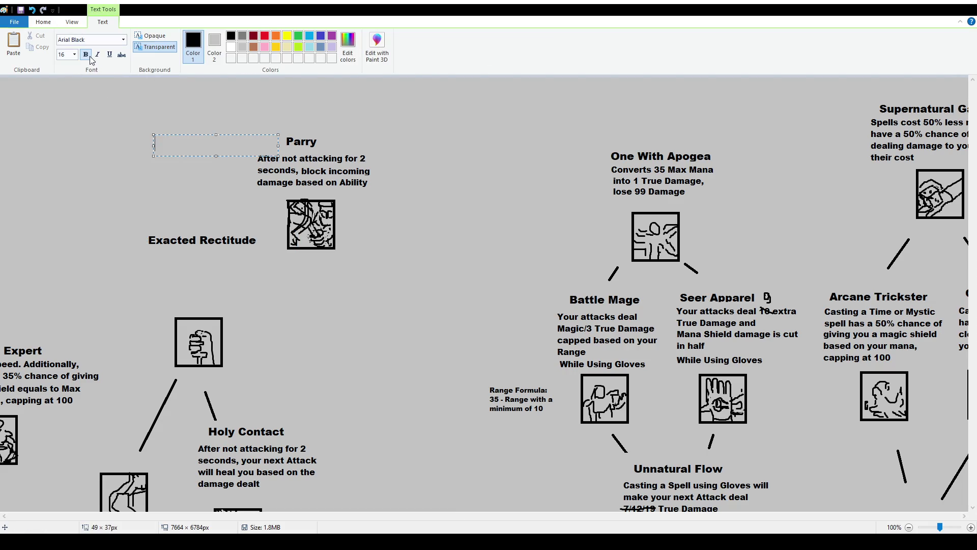
Paste the Sacred Accrue description paragraph under Exacted Rectitude and widen it to rewrap.
click(73, 98)
click(138, 249)
key(ctrl+v)
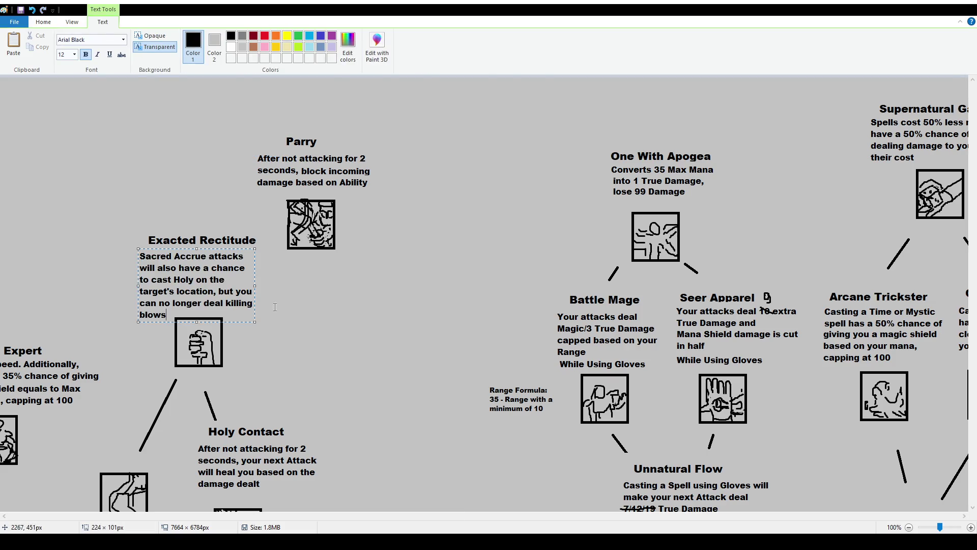
drag(255, 284, 275, 285)
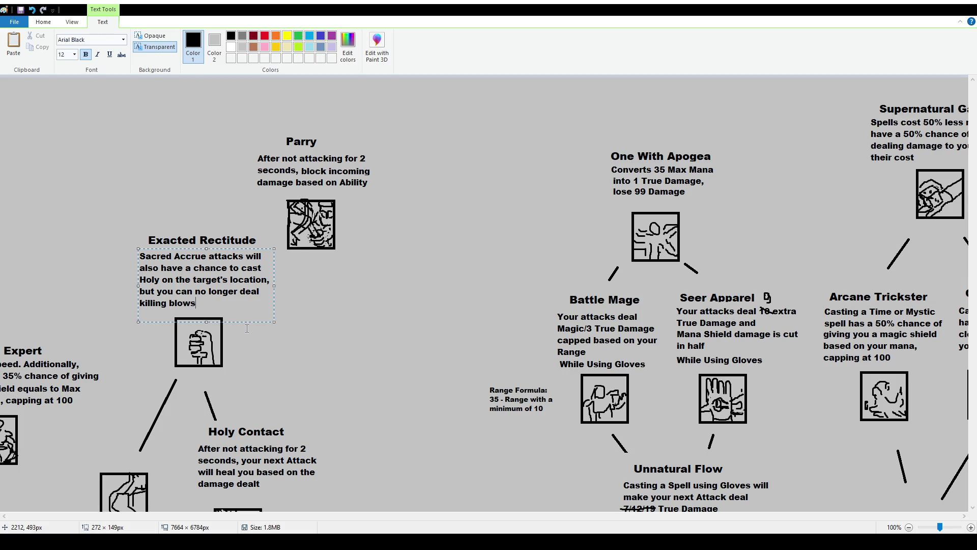
Replace the word Holy with Judgement in the description and commit it.
double_click(153, 283)
drag(159, 280, 139, 280)
text(Judg)
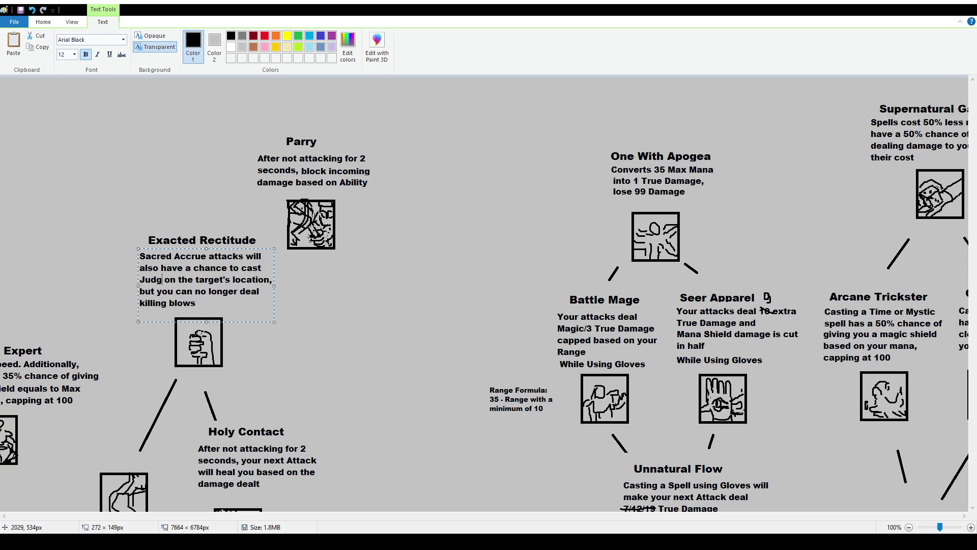
text(ement)
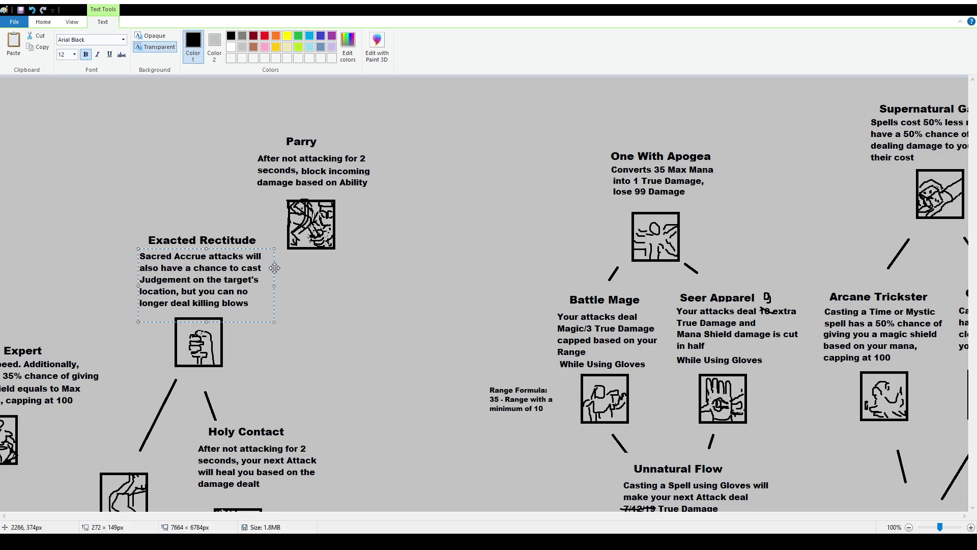
click(289, 327)
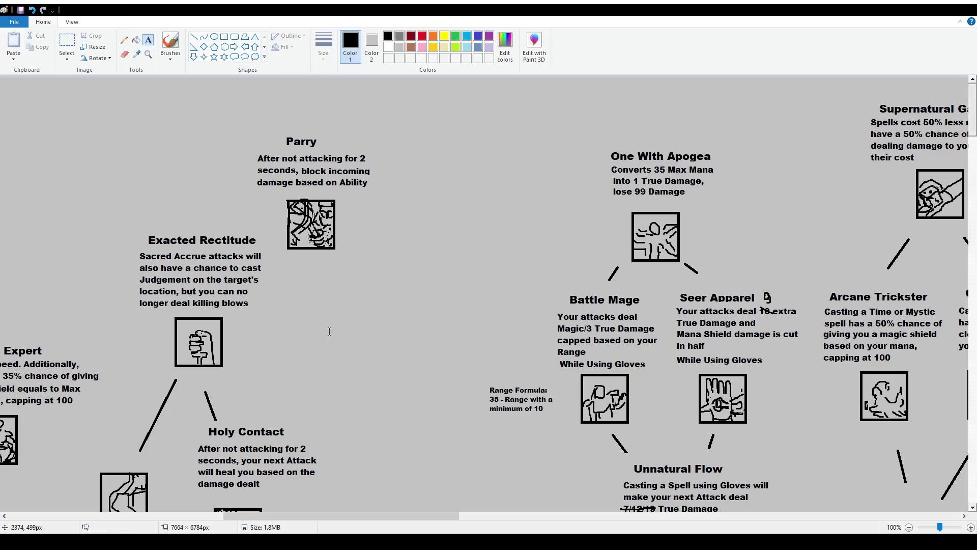
Write the Judgement Info note at size 10: Holy Spell, magic multiplier, base power, 3x3 AoE Round.
click(267, 313)
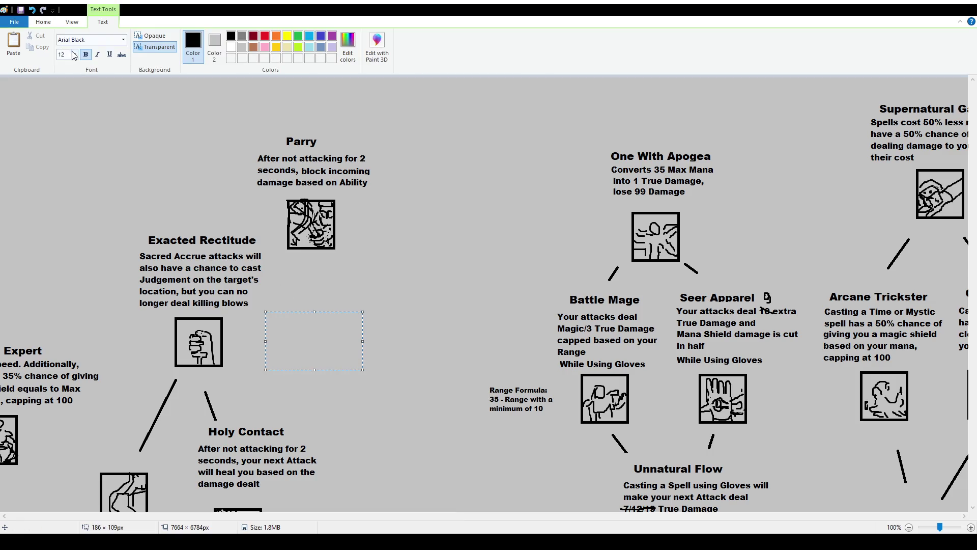
text(10)
key(Return)
text(Judgement Inf)
key(BackSpace)
key(BackSpace)
key(BackSpace)
text(nfo:)
key(Return)
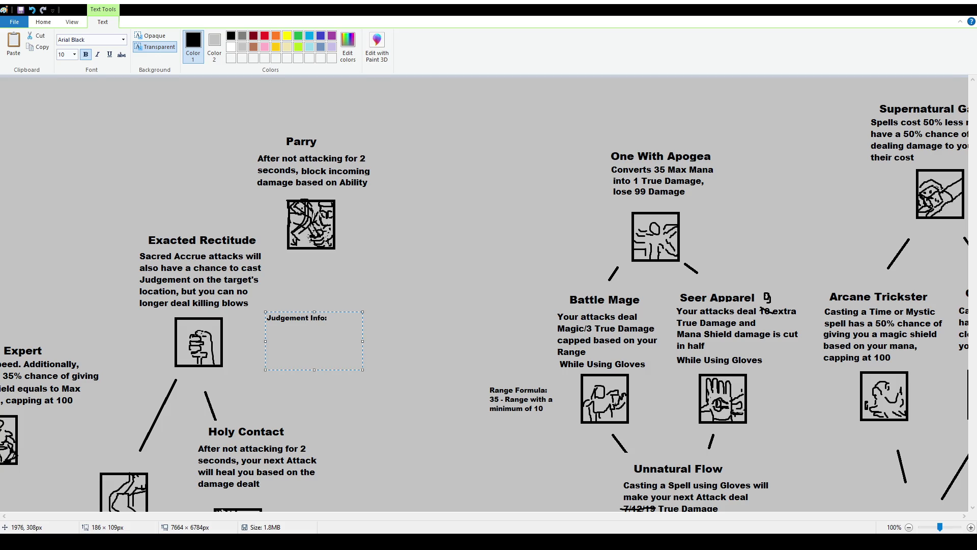
text(Holy Spell )
text(75% Magic Multiplier)
key(Return)
text(2)
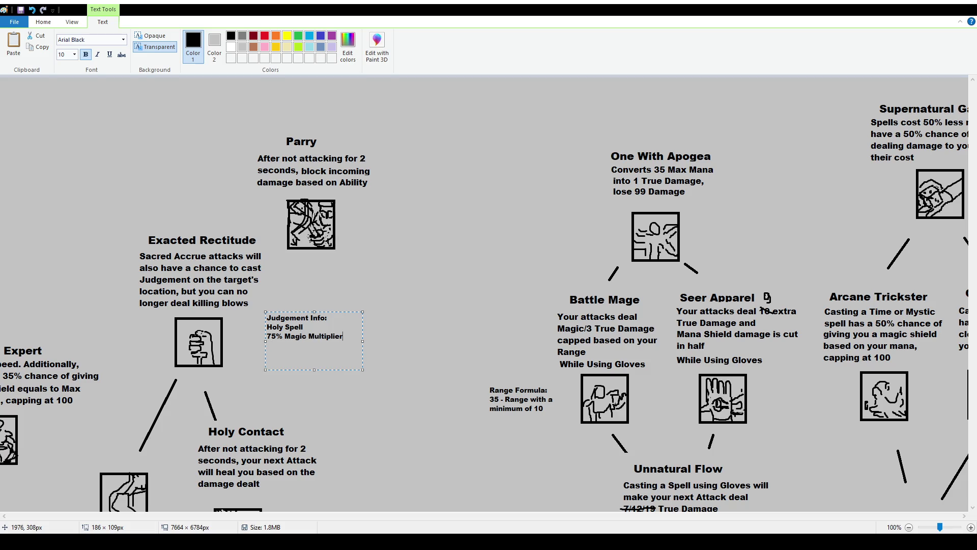
text(15 Base Dama)
key(BackSpace)
key(BackSpace)
key(BackSpace)
key(BackSpace)
text(Power )
text(3x3 AoE)
text( Round)
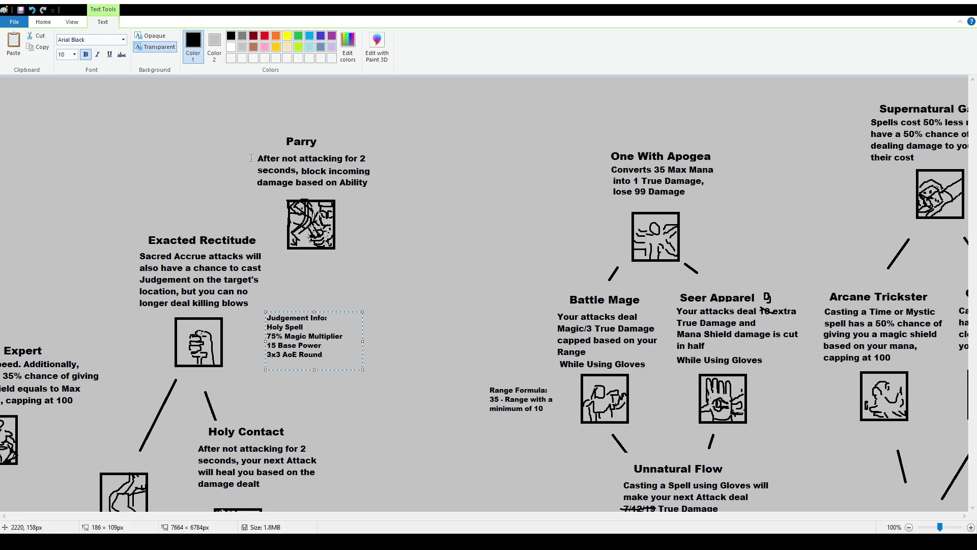
Correct the note to 50% Magic Multiplier and 25 Base Power, commit it and nudge it into place.
drag(267, 336, 276, 336)
text(50)
drag(276, 346, 266, 345)
text(25)
click(319, 265)
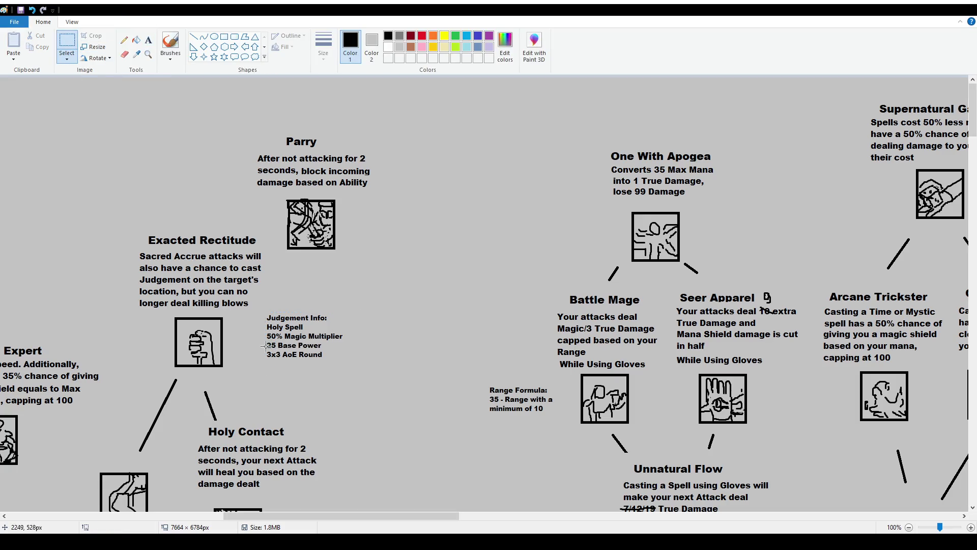
mouse_move(258, 306)
mouse_down()
mouse_move(373, 374)
mouse_move(354, 374)
mouse_up()
click(473, 395)
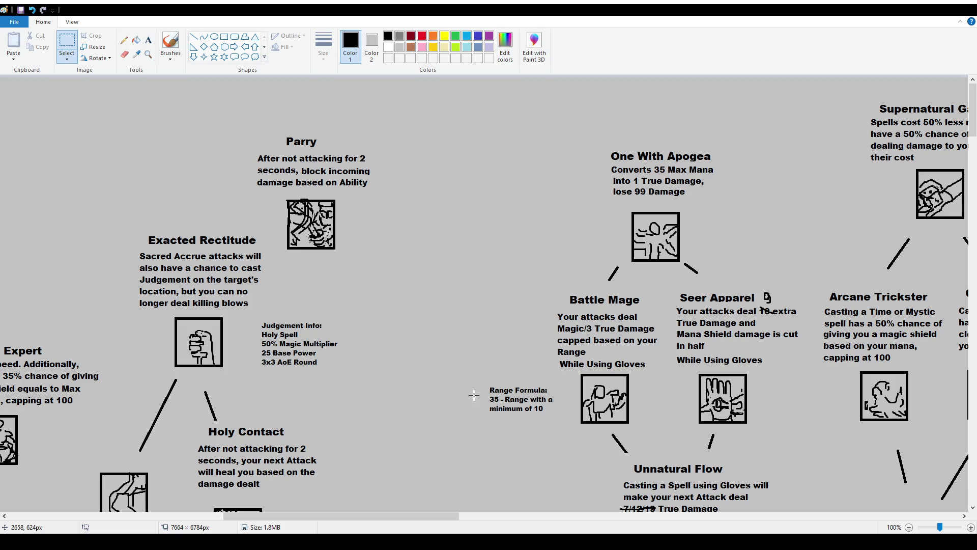
mouse_move(420, 515)
mouse_down()
mouse_move(431, 520)
mouse_move(424, 519)
mouse_up()
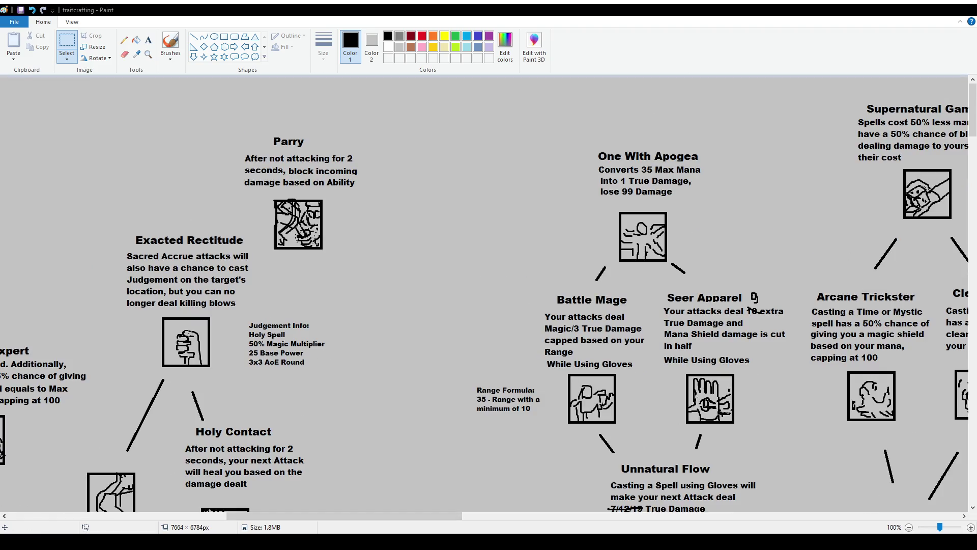
click(169, 46)
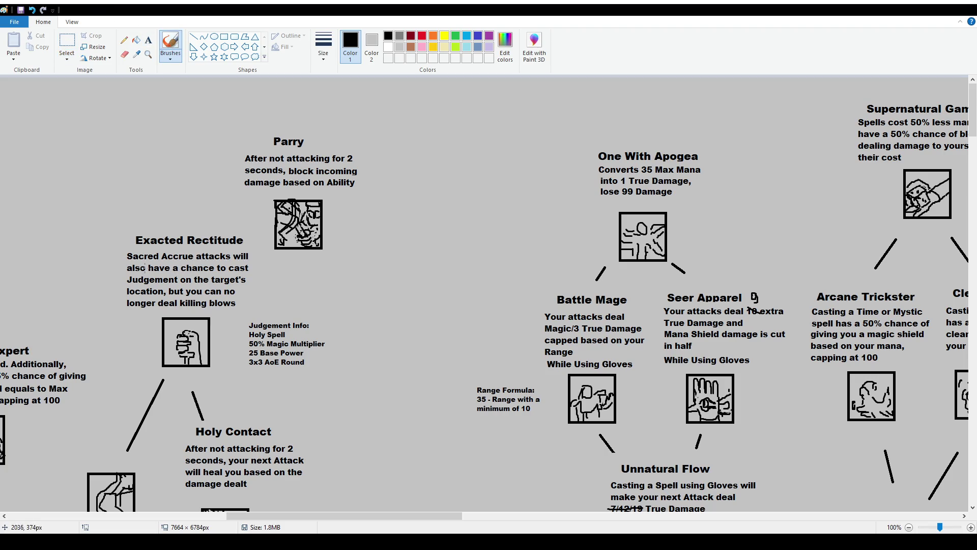
Strike a brush line through "have a chance to" in the Exacted Rectitude description.
drag(148, 267, 226, 274)
drag(166, 270, 226, 266)
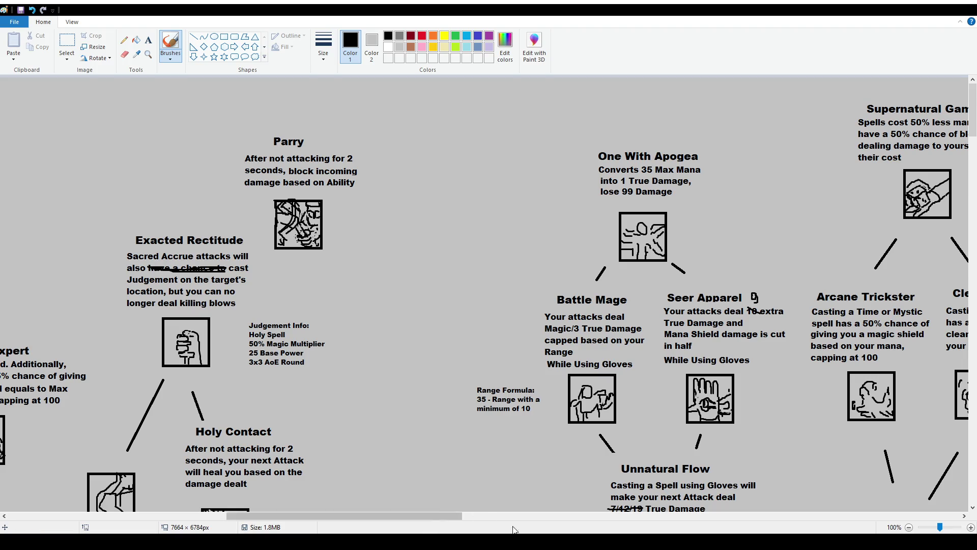
drag(414, 520, 550, 519)
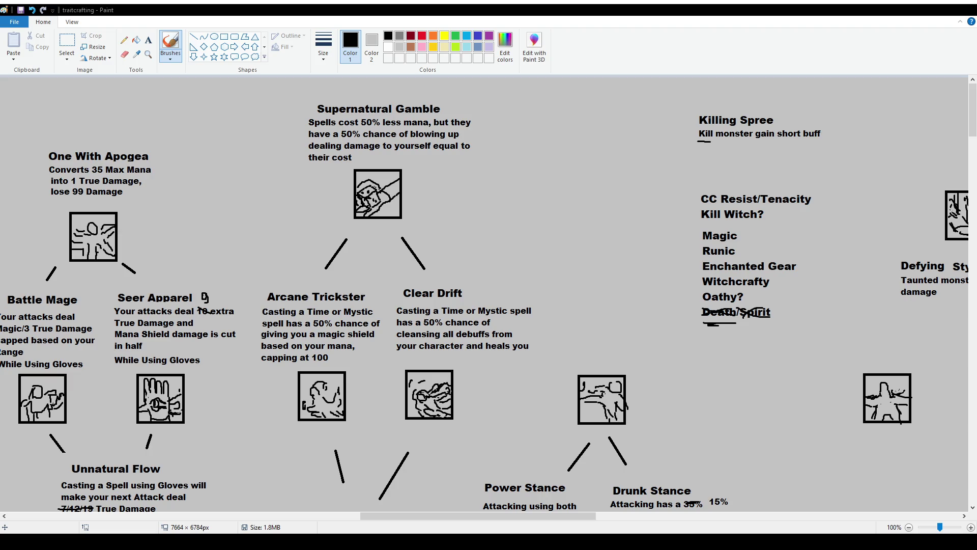
drag(427, 515, 491, 516)
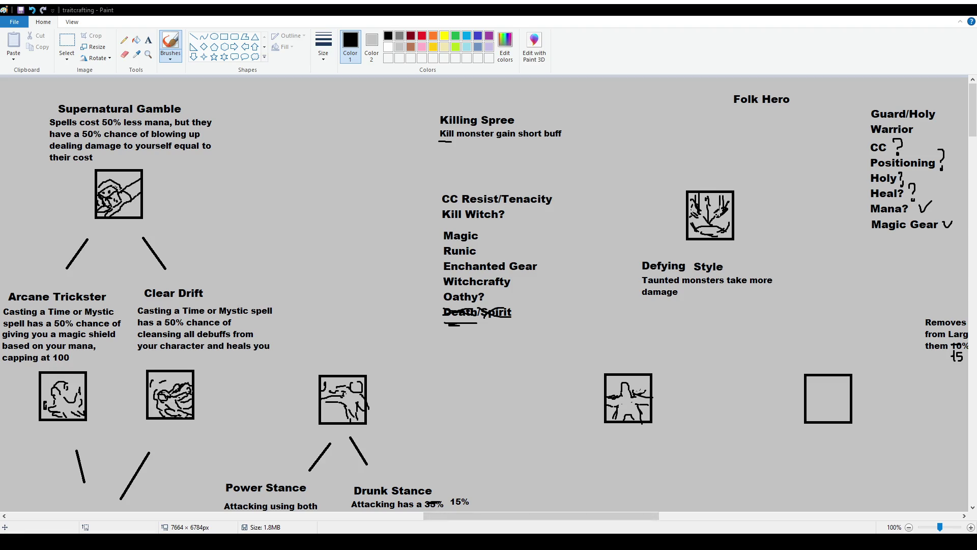
drag(634, 518, 800, 530)
drag(474, 277, 474, 280)
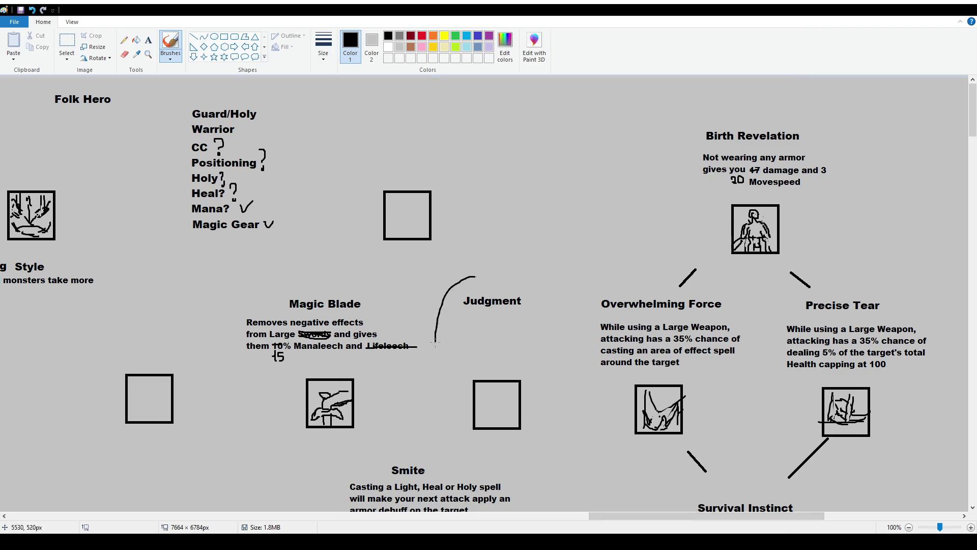
Undo the circle drawn around the Judgment node.
key(ctrl+z)
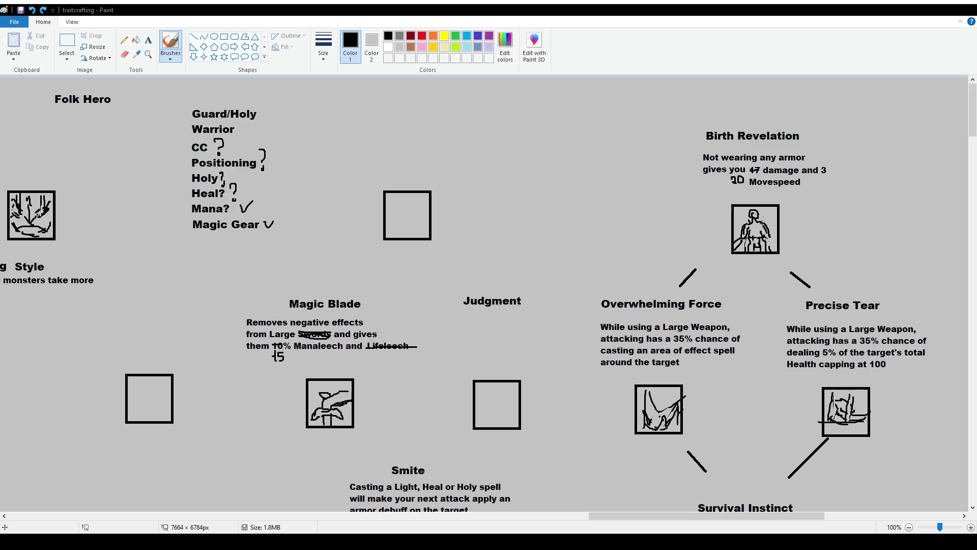
text(led)
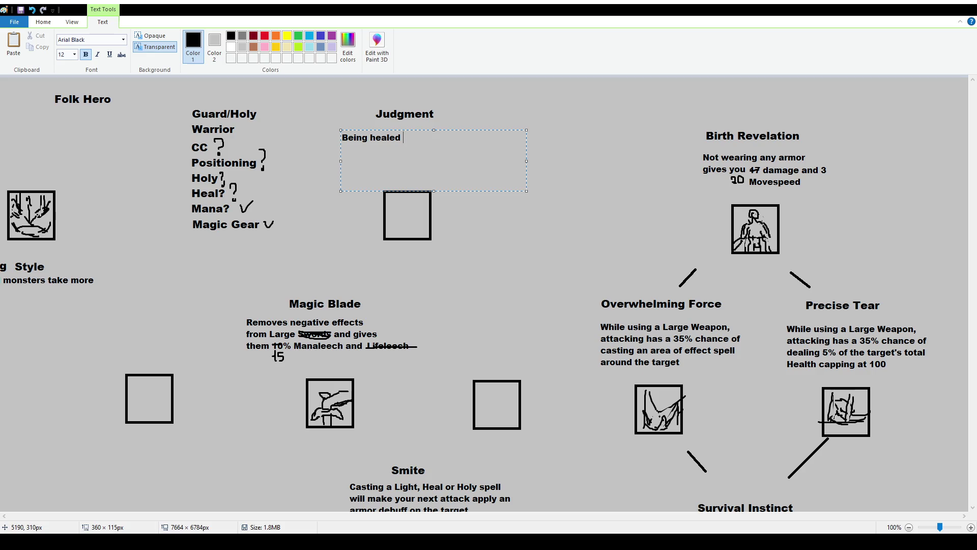
text(will)
text(ta)
Fix the typos in the Judgment description about healing casting "Wrath" around you.
key(BackSpace)
key(BackSpace)
text(cast "Wrath" around you,)
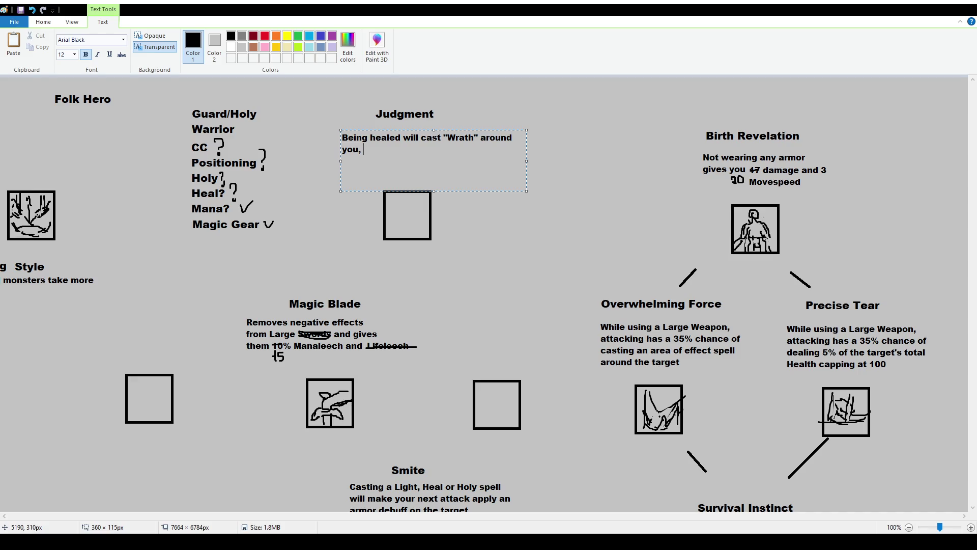
text( and the healiong)
key(BackSpace)
key(BackSpace)
key(BackSpace)
text(ng)
key(shift+Left)
key(ctrl+shift+Left)
key(ctrl+shift+Left)
text(but)
key(Left)
key(Left)
key(Left)
text(,)
key(Right)
key(Right)
key(Right)
text(will be negated)
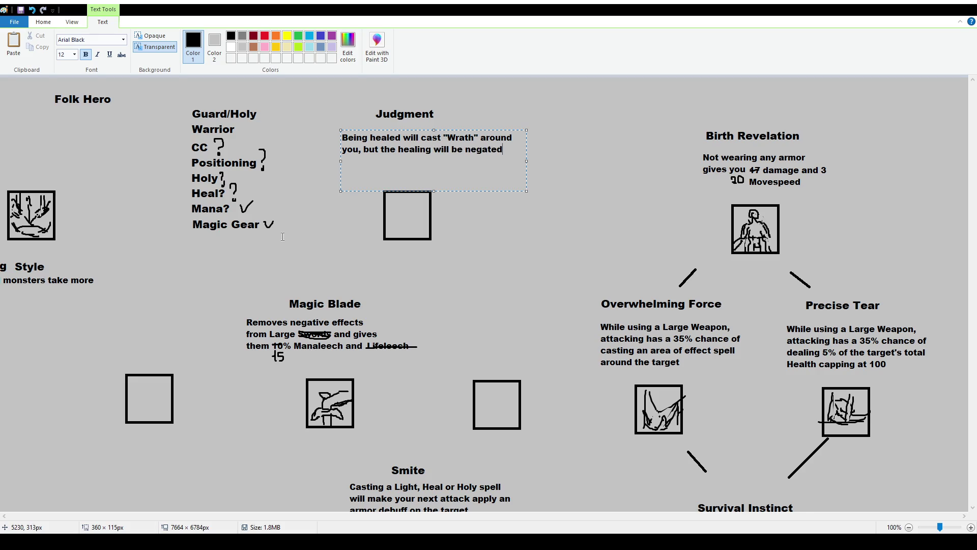
Narrow the Judgment description to three lines, shift it right and down, and commit it.
drag(525, 162, 469, 162)
drag(439, 130, 452, 134)
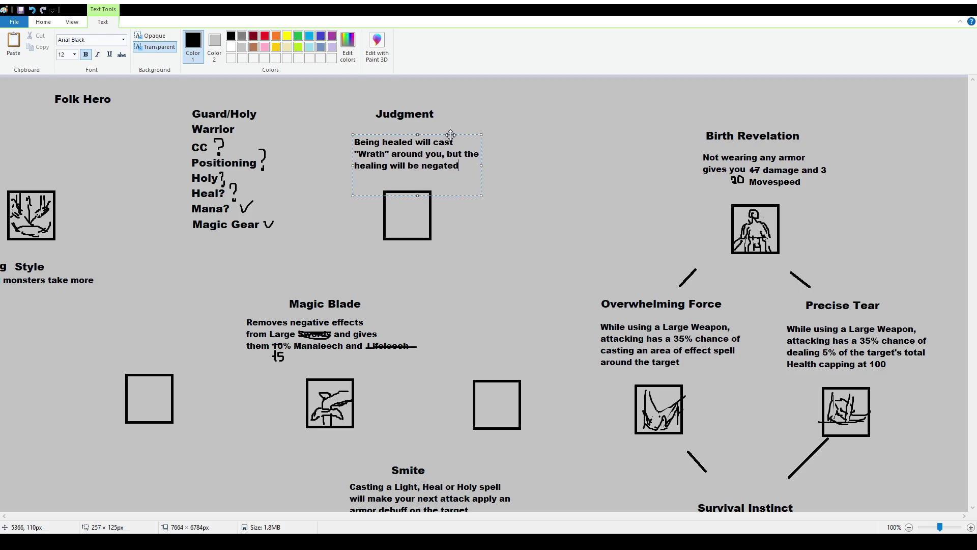
click(447, 196)
click(457, 187)
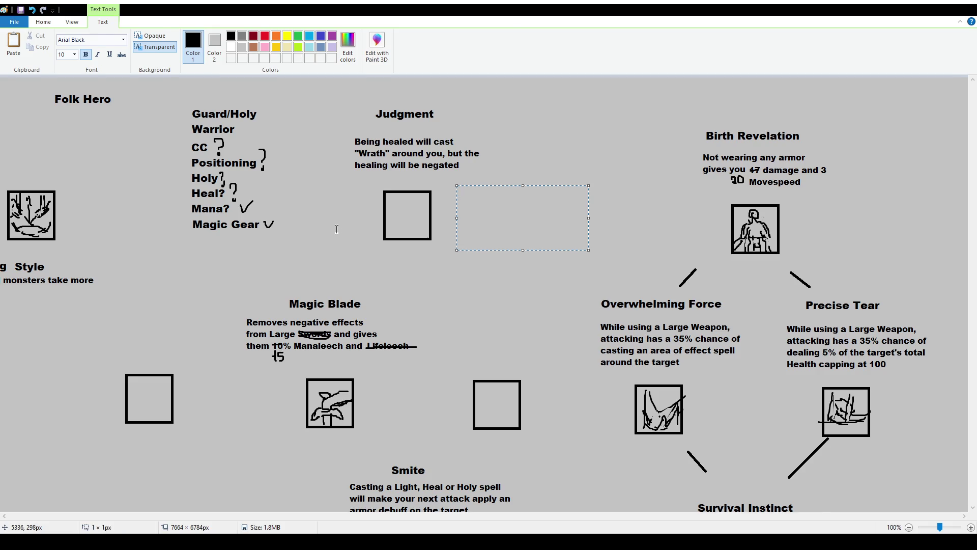
Delete the existing Judgment description from the canvas.
click(356, 232)
click(66, 46)
drag(337, 131, 510, 179)
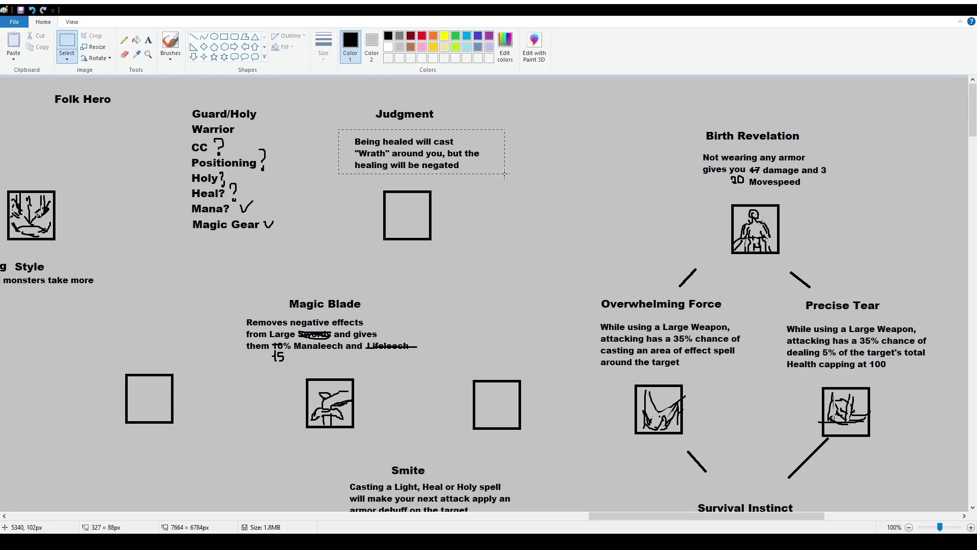
key(Delete)
Retype the Judgment description at size 12, wrapped onto four lines, and place it under the title.
click(148, 40)
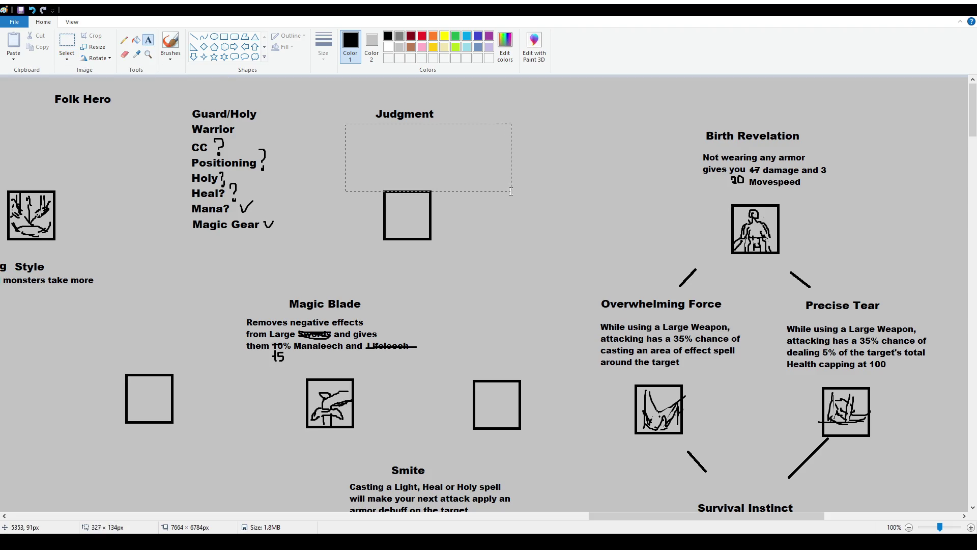
drag(345, 122, 523, 187)
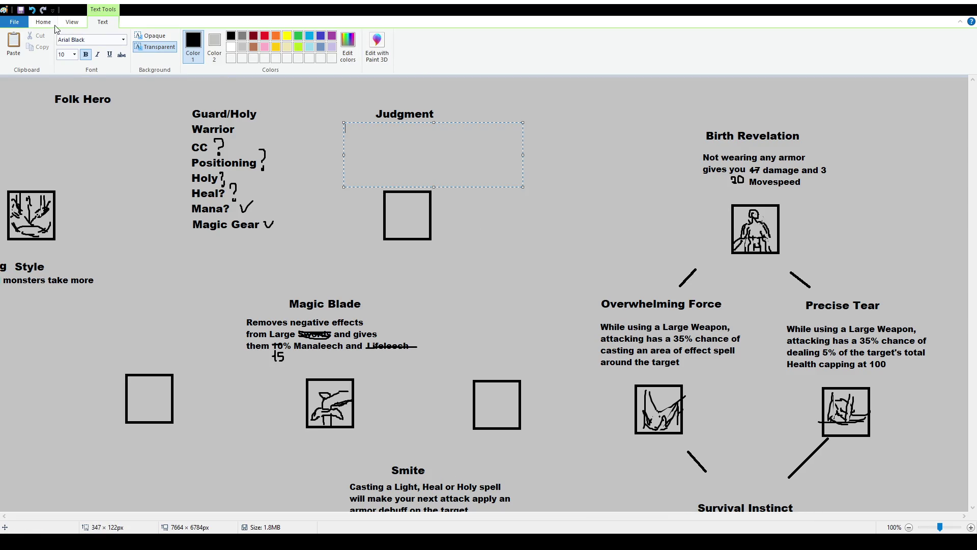
text(12)
key(Return)
text(Being healewd)
key(BackSpace)
key(BackSpace)
key(BackSpace)
text(d )
text(will cast "Wrath)
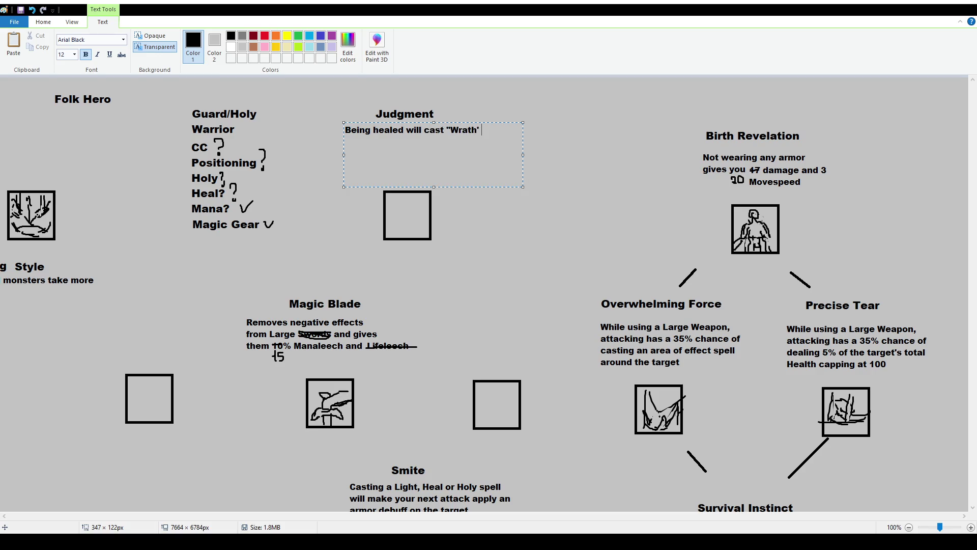
text(")
text( in a random position near you after 2 seconds)
drag(523, 154, 474, 157)
drag(450, 122, 461, 130)
click(534, 190)
Move the Judgment title down and start a text area right of the Judgment box.
click(66, 41)
mouse_move(299, 92)
mouse_down()
mouse_move(469, 129)
mouse_move(446, 121)
mouse_up()
click(148, 41)
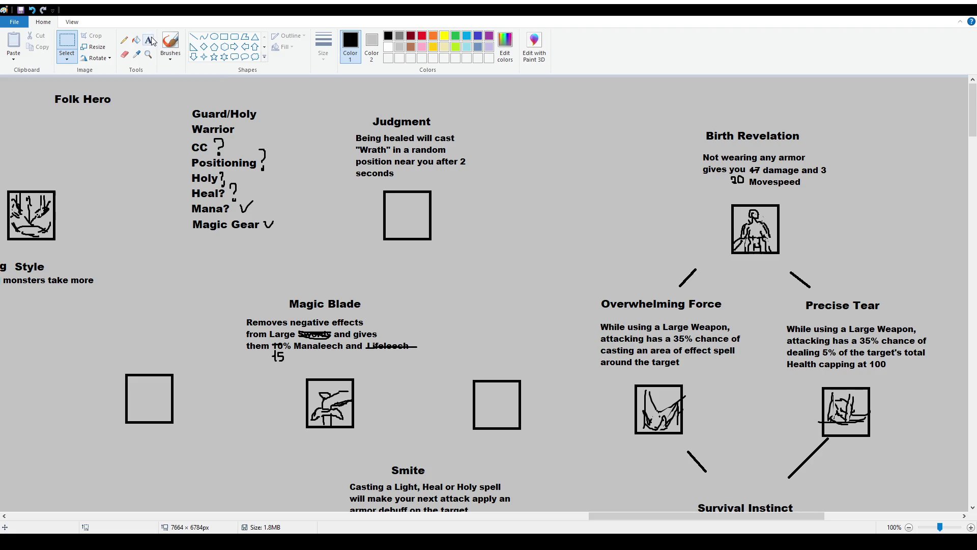
drag(443, 185, 586, 272)
text(Wrath Info:)
Set the Wrath Info heading to size 10 and continue below it.
key(ctrl+a)
click(73, 54)
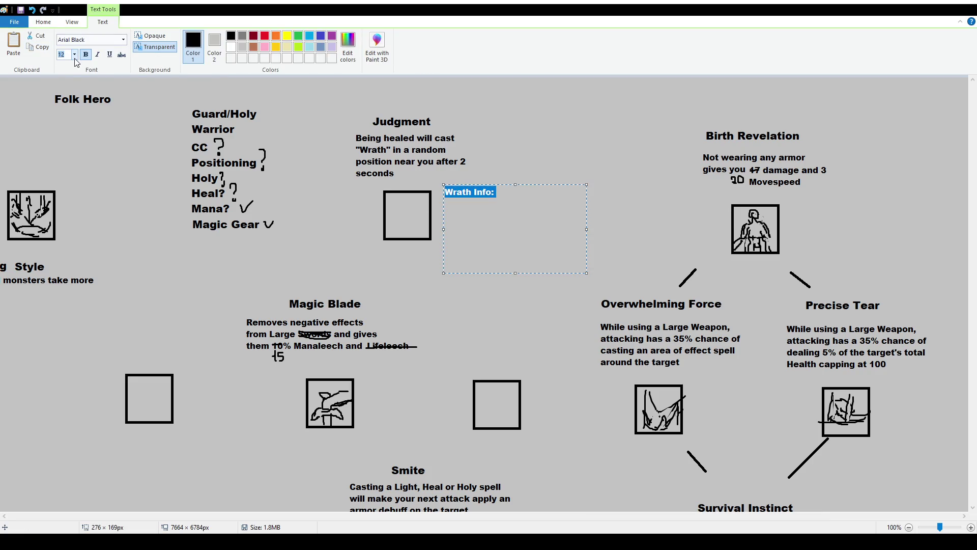
click(66, 84)
click(553, 197)
key(Return)
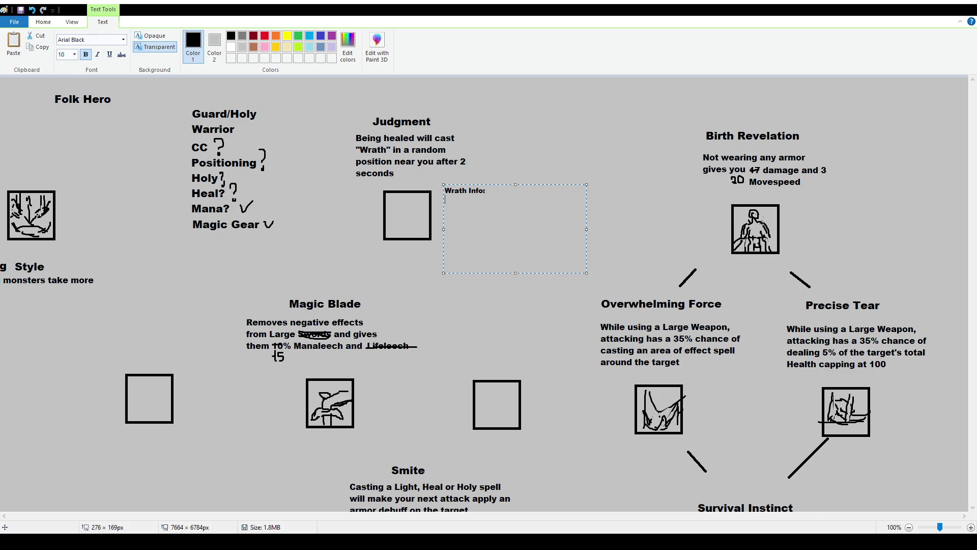
text(Damages )
text(anyone)
text(Holy Spell,)
text(by)
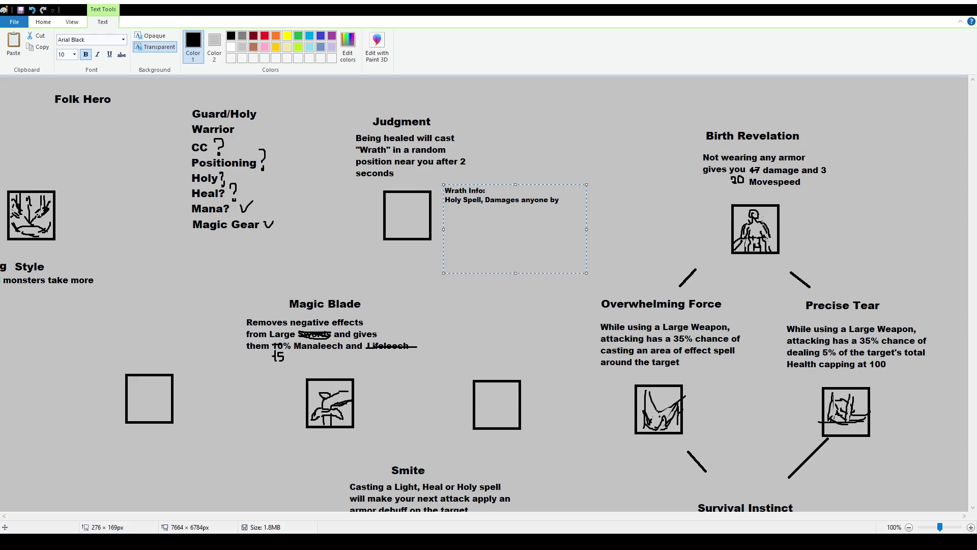
text( 75)
text(125)
text(dama)
Write the Holy Spell and damage lines, changing the 75-125 range to 25-50 damage.
key(BackSpace)
key(BackSpace)
key(BackSpace)
key(BackSpace)
text(damage)
key(Return)
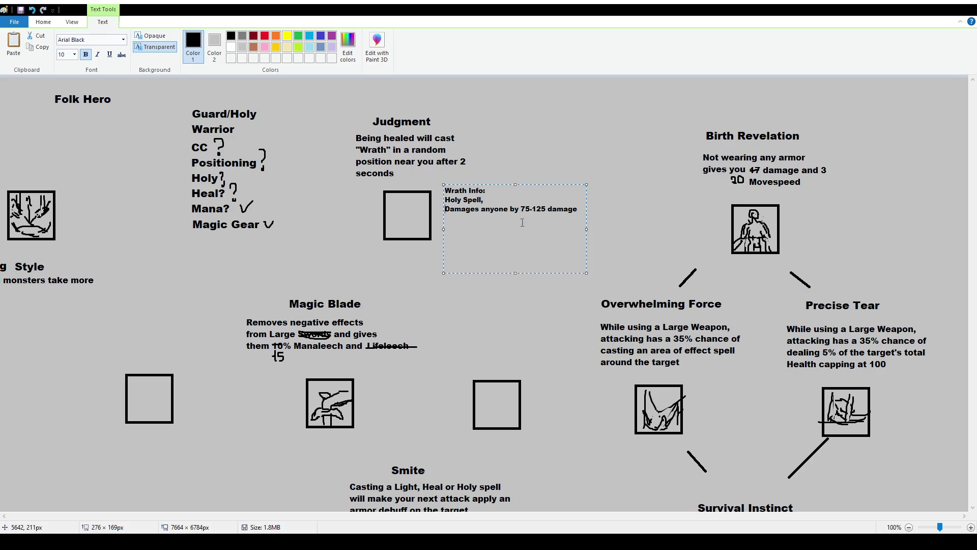
drag(544, 203, 520, 206)
text(25-50)
Add the "and slows them down" line, remove the stray space and commit the note.
key(Return)
text(and slows them down)
click(448, 218)
key(BackSpace)
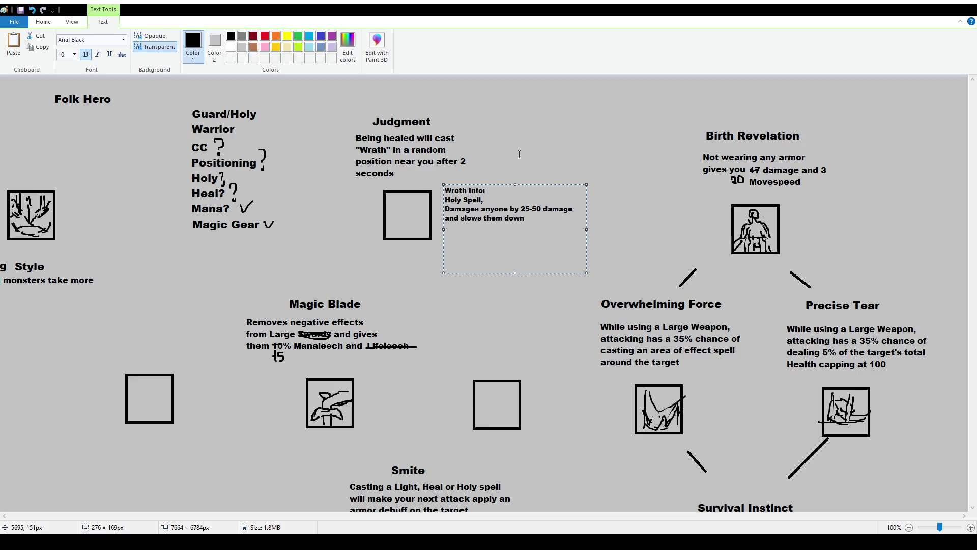
click(518, 156)
click(61, 45)
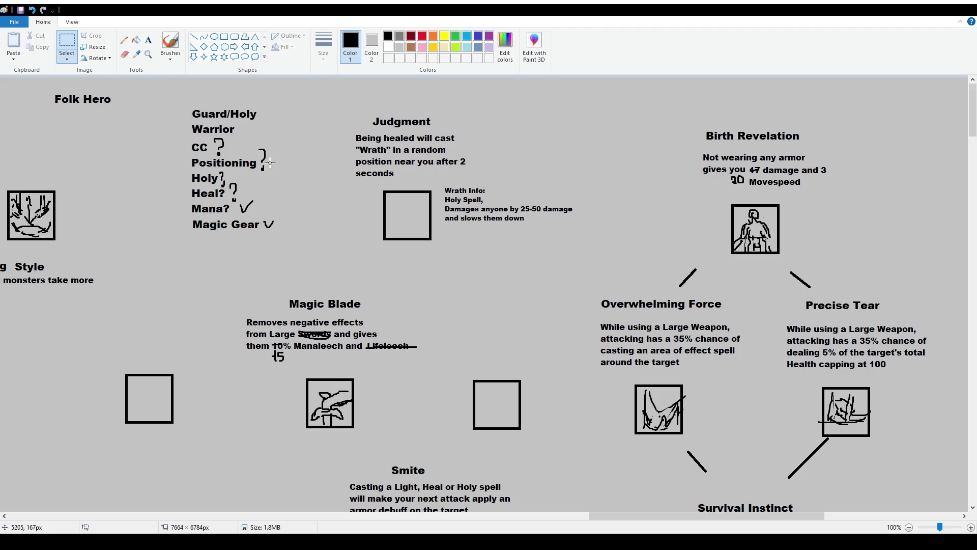
Move the Judgment title and description block slightly right above the Wrath Info note.
click(149, 39)
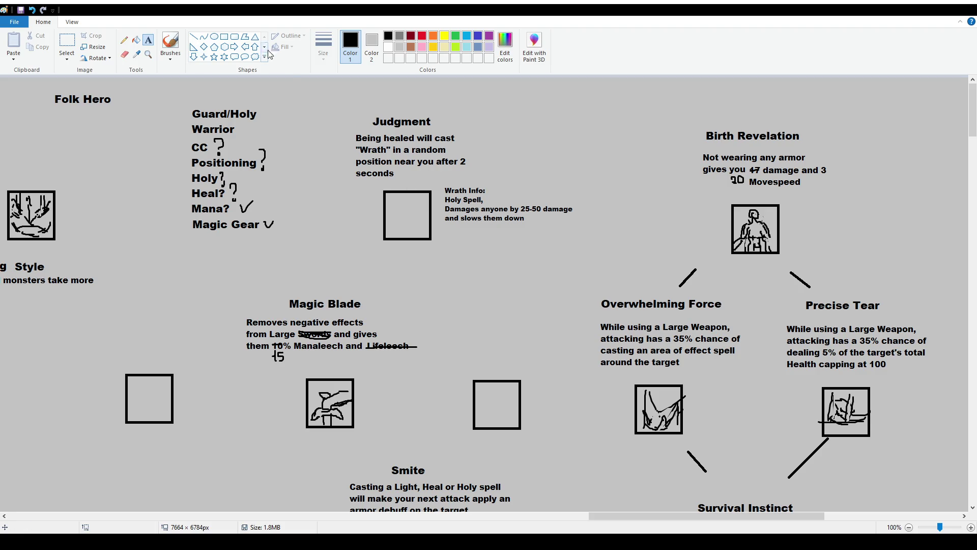
click(66, 43)
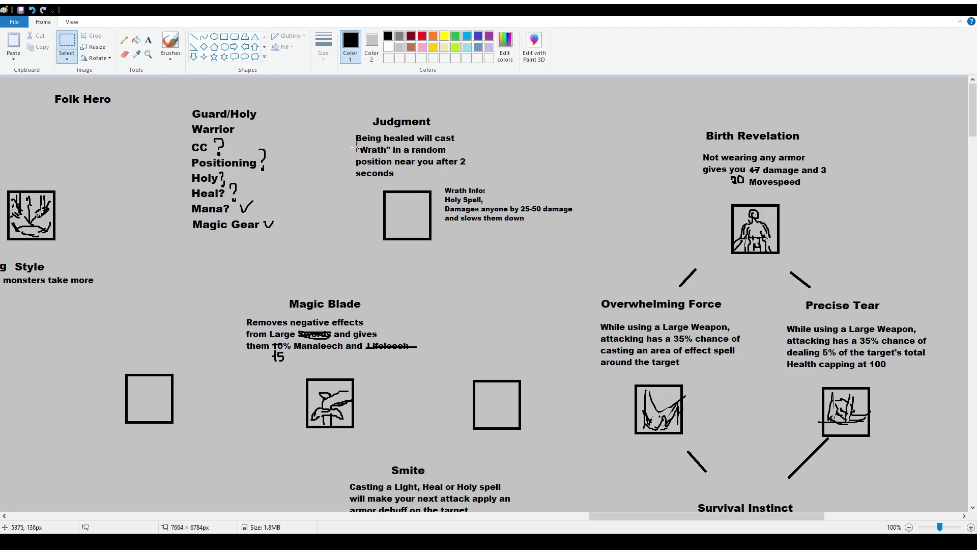
mouse_move(340, 112)
mouse_down()
mouse_move(494, 181)
mouse_move(504, 167)
mouse_up()
click(518, 230)
click(179, 47)
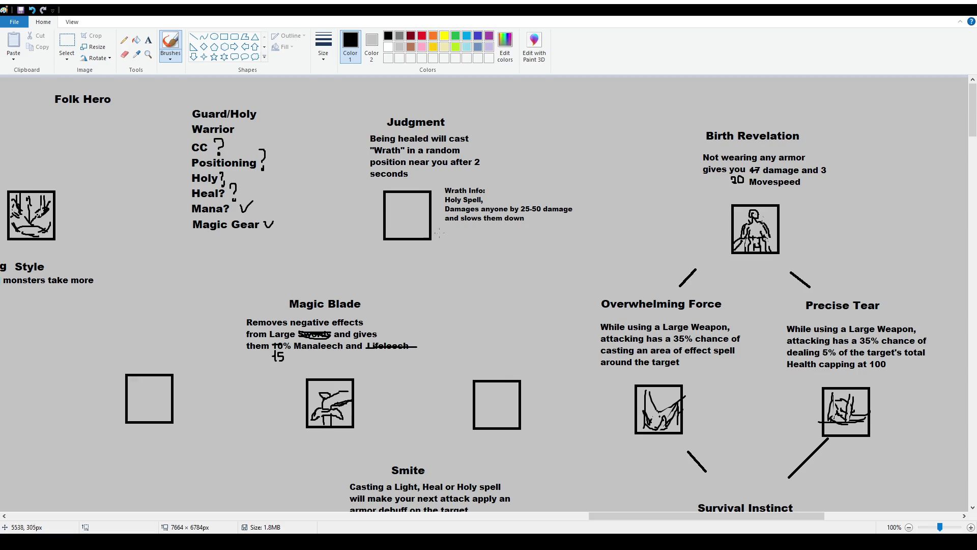
scroll(470, 312, down, 3)
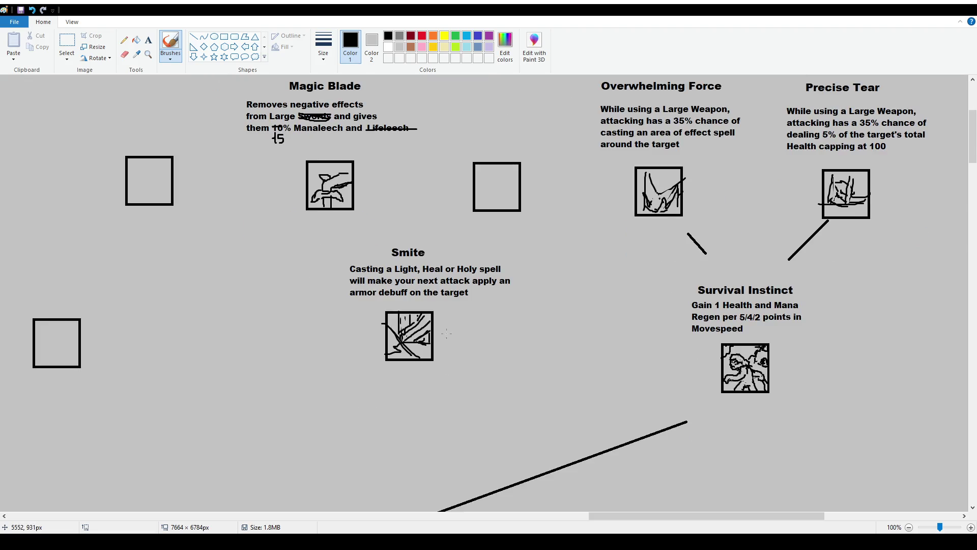
scroll(446, 333, up, 3)
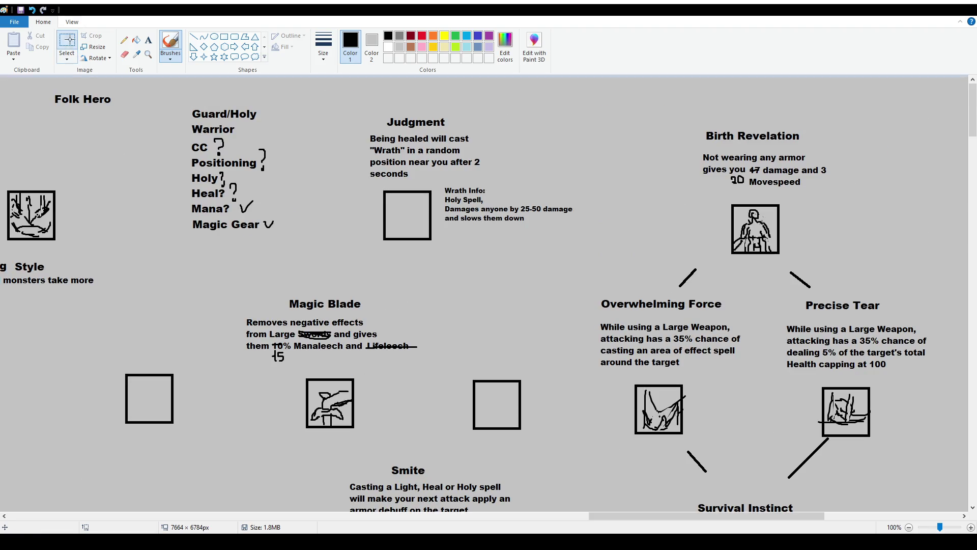
Move the Magic Blade title and description slightly up, then slightly right above its icon box.
click(67, 46)
mouse_move(227, 281)
mouse_down()
mouse_move(543, 431)
mouse_move(529, 412)
mouse_up()
click(553, 449)
mouse_move(196, 280)
mouse_down()
mouse_move(431, 355)
mouse_move(415, 347)
mouse_up()
click(403, 408)
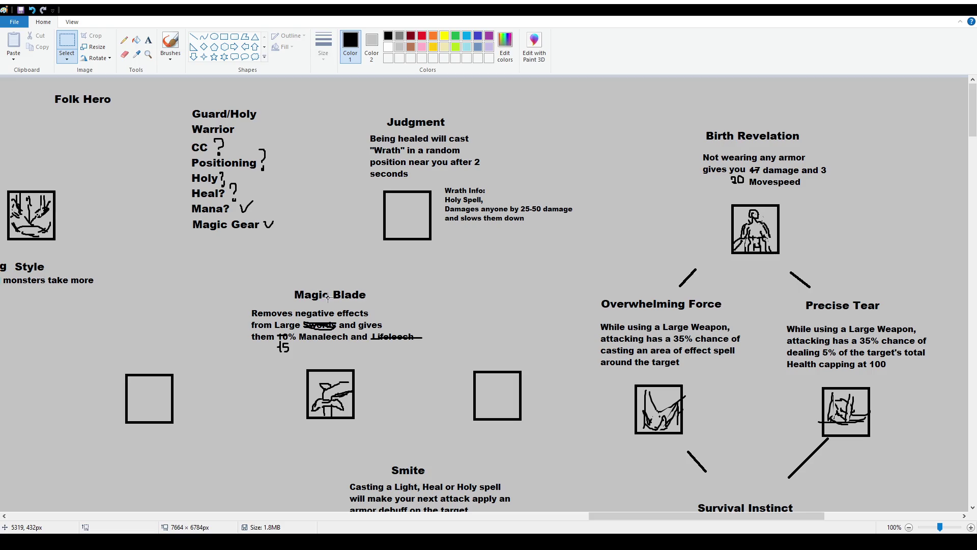
click(149, 41)
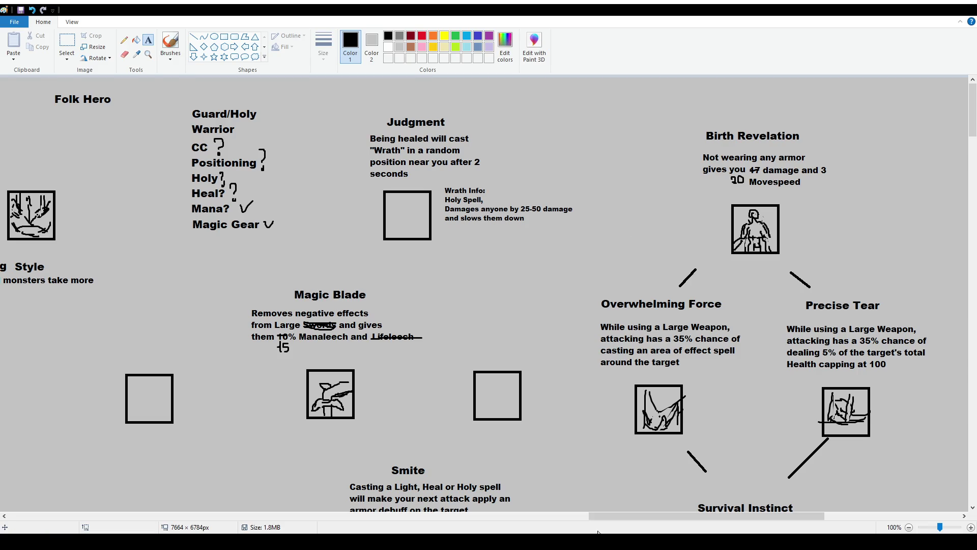
Add a "1x1 AoE" line under the Wrath Info note and align it.
drag(444, 225, 494, 244)
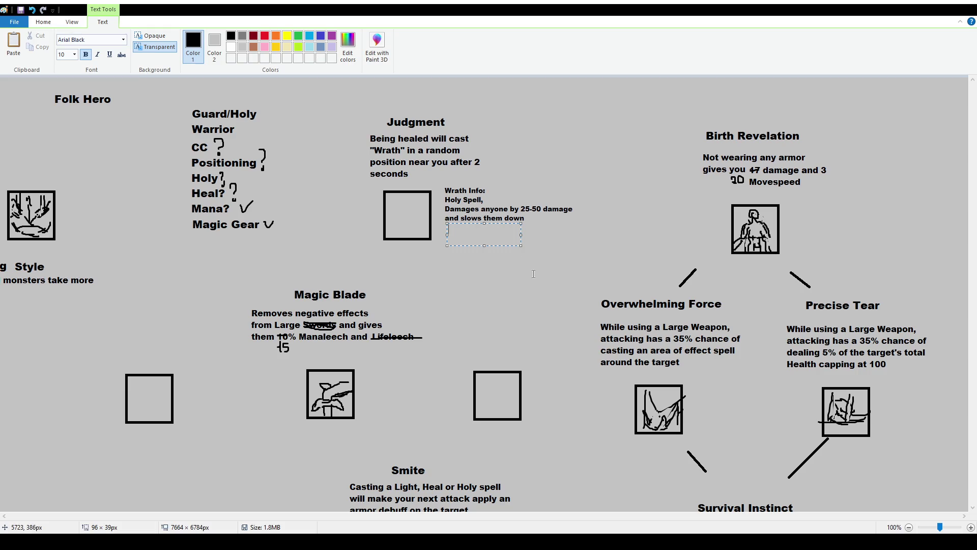
text(x1 AoE)
drag(507, 223, 504, 221)
click(690, 347)
scroll(691, 347, down, 10)
scroll(691, 382, down, 10)
scroll(692, 428, down, 10)
scroll(693, 466, down, 10)
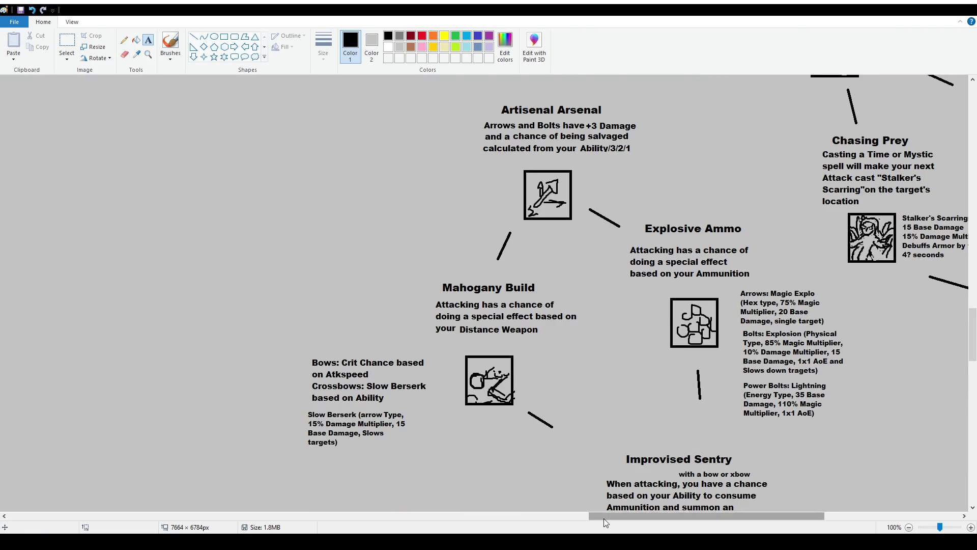
drag(609, 516, 652, 517)
click(170, 46)
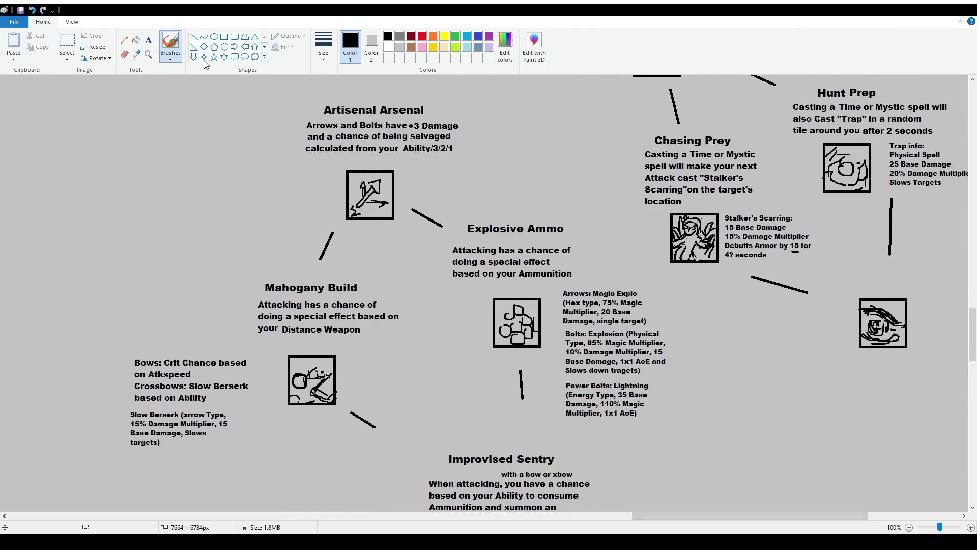
drag(657, 510, 489, 511)
scroll(316, 324, down, 10)
scroll(316, 324, down, 6)
scroll(316, 323, up, 2)
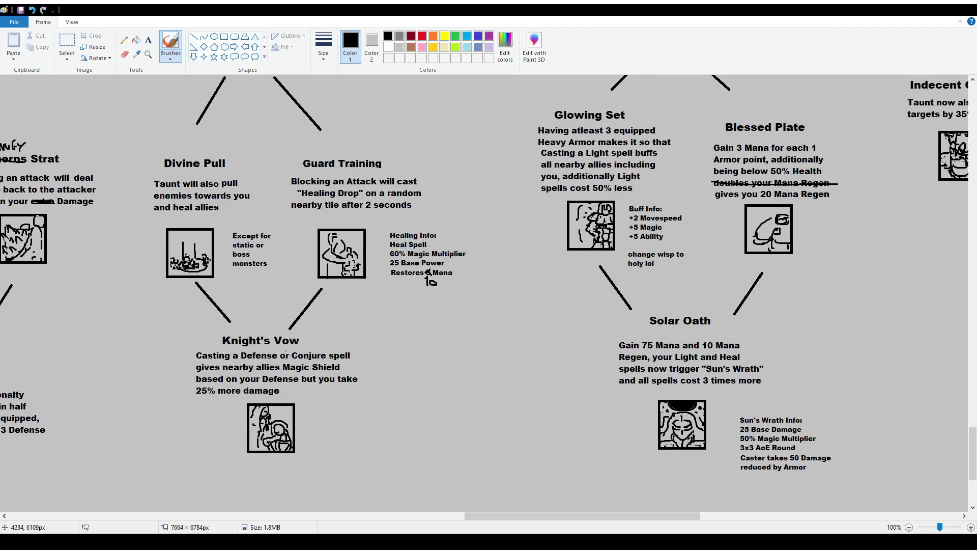
drag(282, 158, 287, 123)
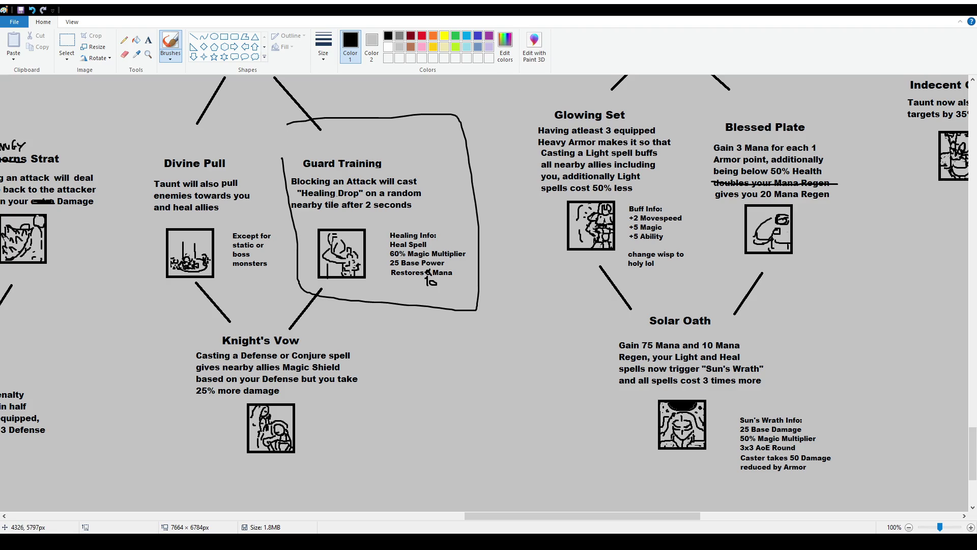
key(ctrl+z)
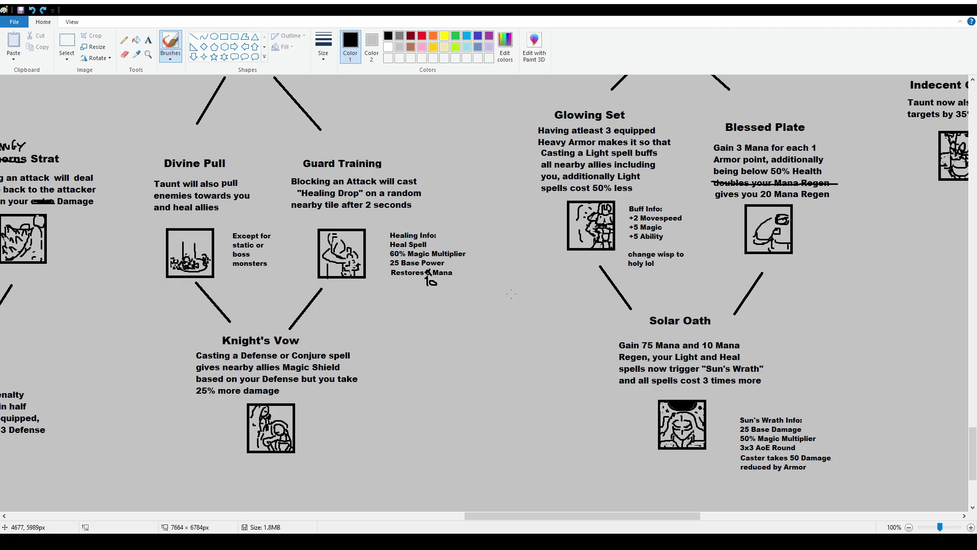
scroll(511, 294, up, 20)
scroll(585, 270, up, 15)
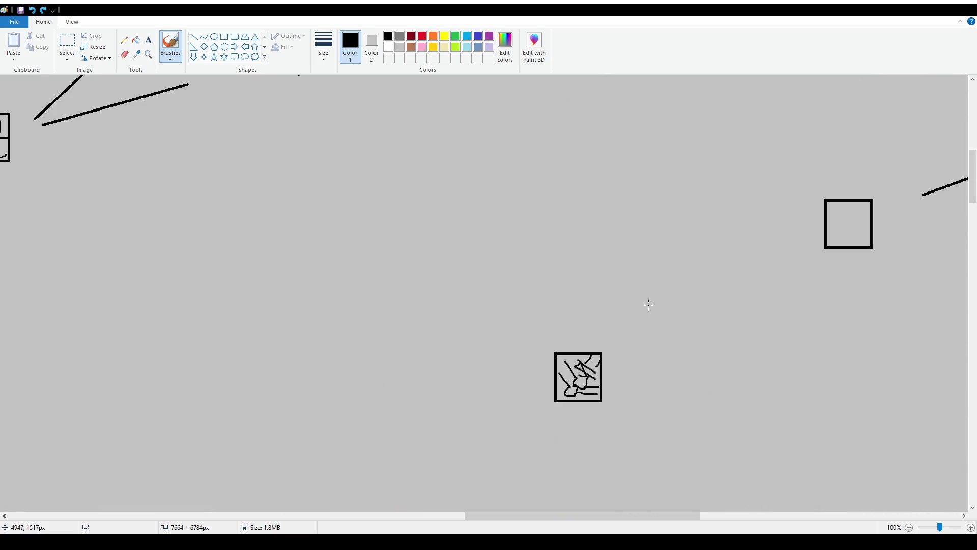
scroll(649, 304, up, 10)
drag(667, 517, 770, 529)
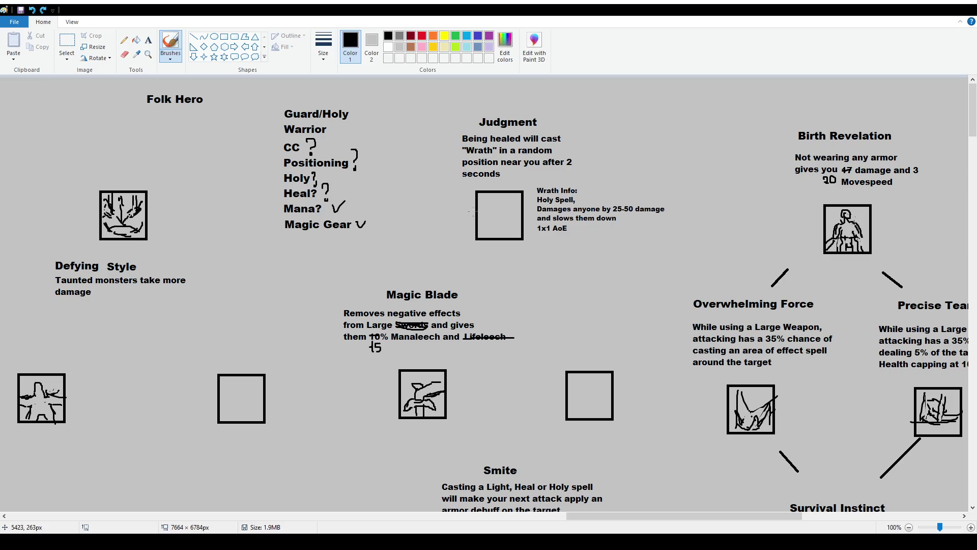
scroll(493, 216, up, 1)
scroll(492, 217, down, 5)
mouse_move(610, 516)
mouse_down()
mouse_move(705, 524)
mouse_move(674, 523)
mouse_up()
scroll(469, 256, up, 3)
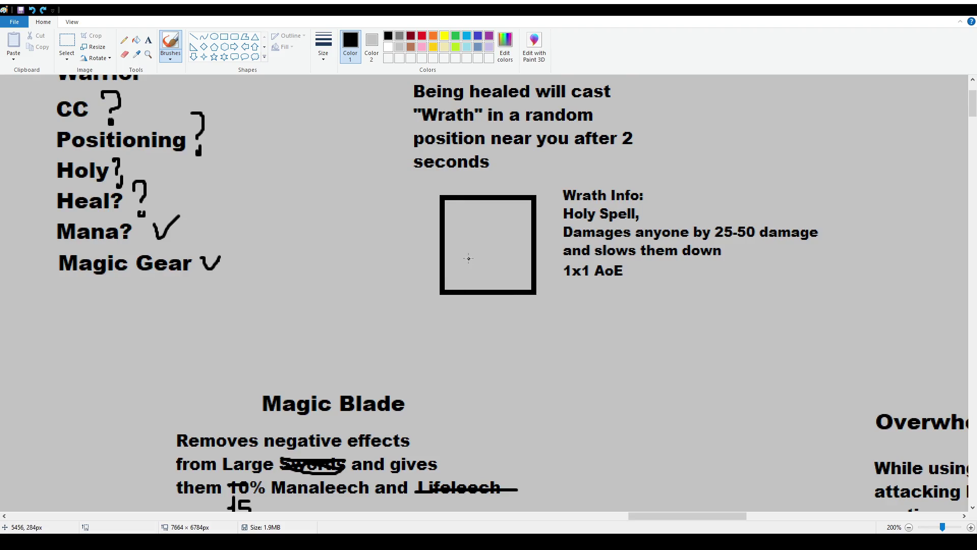
Sketch an arched head with eyes, eyebrows and a reworked mouth inside the Judgment box.
drag(471, 255, 473, 252)
drag(495, 250, 497, 255)
mouse_move(484, 227)
mouse_down()
mouse_move(494, 226)
mouse_move(474, 253)
mouse_move(496, 251)
mouse_move(472, 257)
mouse_move(486, 246)
mouse_up()
drag(489, 227, 482, 226)
mouse_move(473, 243)
mouse_down()
mouse_move(479, 237)
mouse_move(467, 228)
mouse_move(493, 231)
mouse_move(475, 245)
mouse_move(493, 250)
mouse_up()
key(ctrl+z)
drag(479, 242, 489, 247)
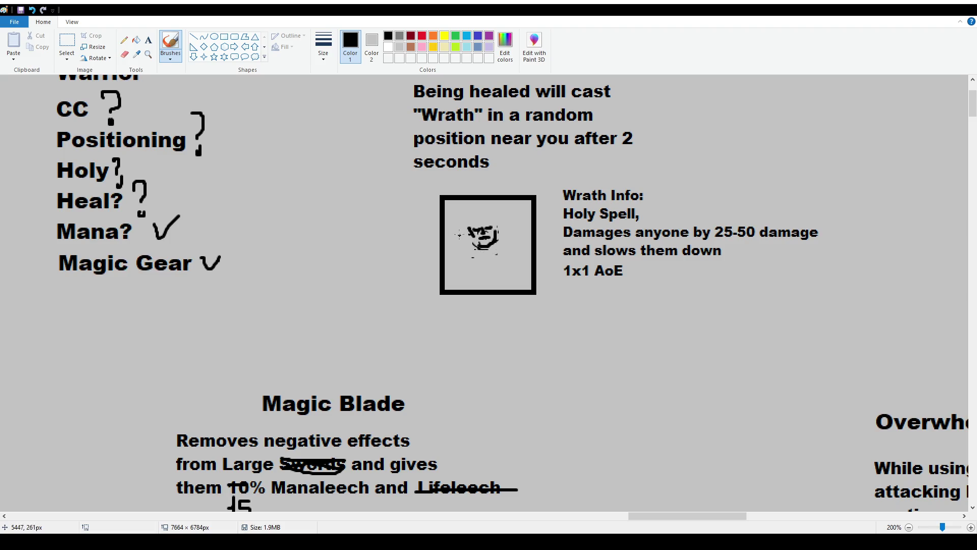
Undo stray strokes around the face and redraw its detail on the left side.
mouse_move(459, 243)
mouse_down()
mouse_move(467, 209)
mouse_move(510, 217)
mouse_move(511, 249)
mouse_up()
key(ctrl+z)
key(ctrl+z)
key(ctrl+z)
key(ctrl+z)
key(ctrl+z)
key(ctrl+z)
key(ctrl+z)
key(ctrl+z)
key(ctrl+z)
key(ctrl+y)
mouse_move(494, 223)
mouse_down()
mouse_move(493, 240)
mouse_move(482, 245)
mouse_move(466, 227)
mouse_move(474, 238)
mouse_up()
key(ctrl+z)
mouse_move(469, 224)
mouse_down()
mouse_move(496, 242)
mouse_move(473, 241)
mouse_move(492, 238)
mouse_move(478, 238)
mouse_move(492, 249)
mouse_move(483, 226)
mouse_up()
key(ctrl+z)
Sketch the figure's raised right and left arms.
drag(498, 232, 507, 211)
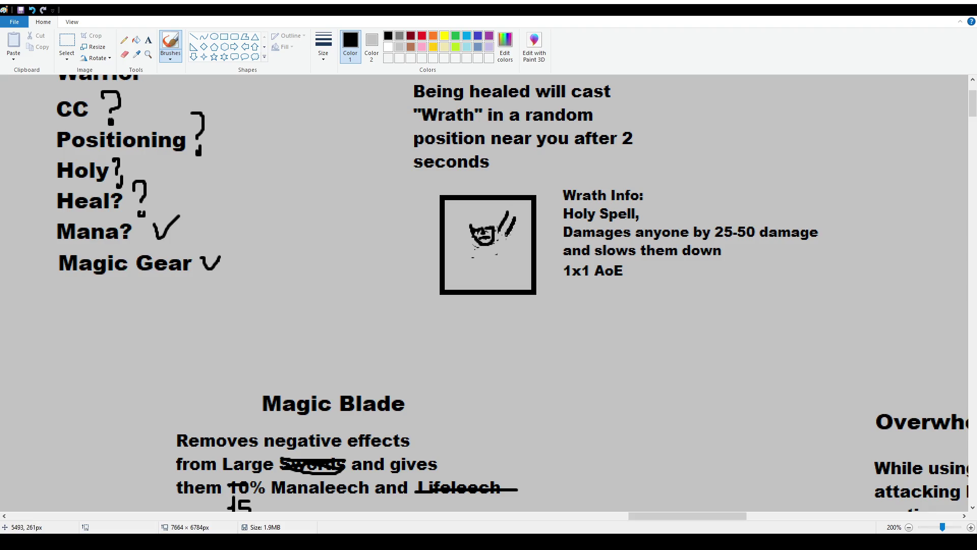
mouse_move(504, 227)
mouse_down()
mouse_move(509, 203)
mouse_move(514, 221)
mouse_up()
mouse_move(462, 239)
mouse_down()
mouse_move(452, 204)
mouse_move(467, 223)
mouse_move(495, 225)
mouse_move(482, 240)
mouse_up()
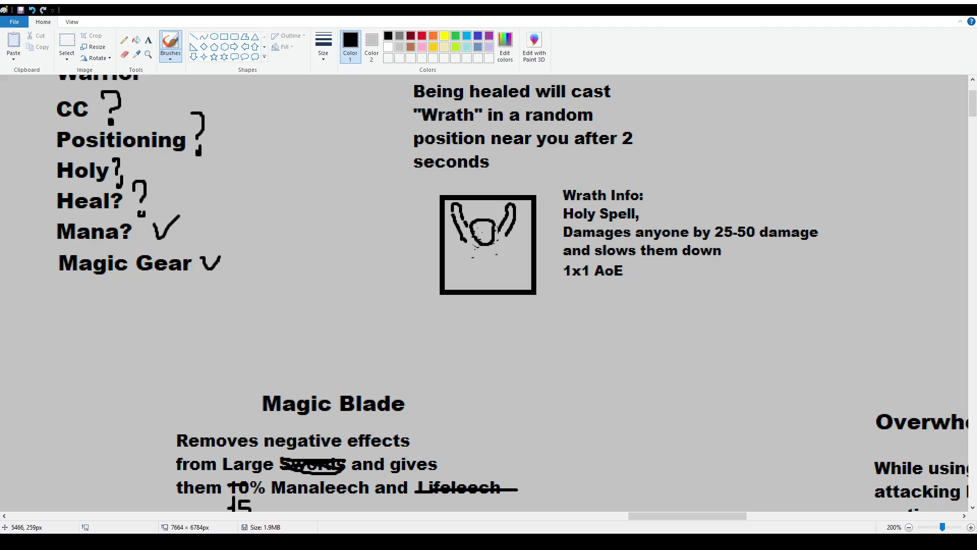
Rework the head outline, draw the body below it and darken the head with scribbles.
mouse_move(481, 228)
mouse_down()
mouse_move(494, 232)
mouse_move(477, 249)
mouse_move(495, 237)
mouse_move(488, 218)
mouse_up()
mouse_move(493, 237)
mouse_down()
mouse_move(492, 219)
mouse_move(481, 235)
mouse_up()
drag(491, 222, 493, 244)
mouse_move(474, 244)
mouse_down()
mouse_move(468, 270)
mouse_move(500, 274)
mouse_move(483, 265)
mouse_move(483, 274)
mouse_move(486, 267)
mouse_up()
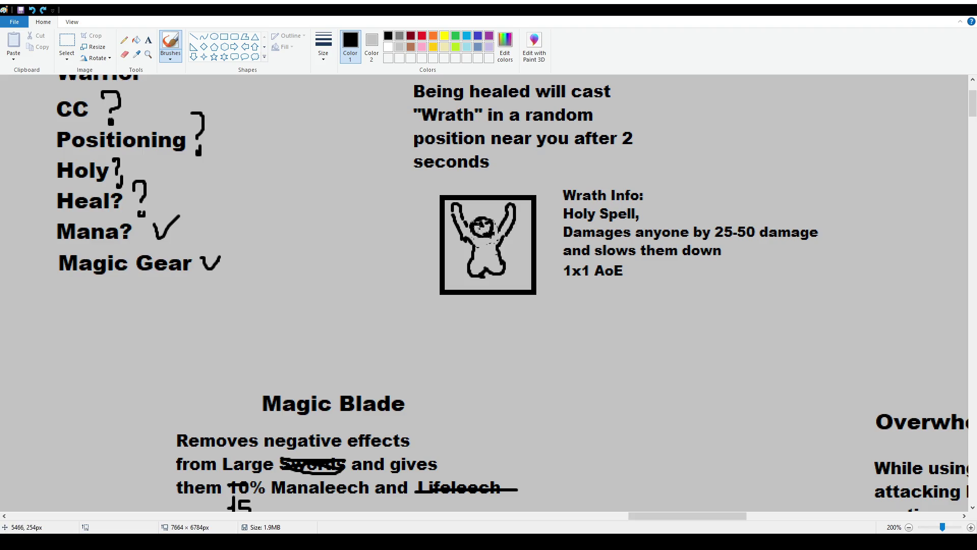
drag(485, 226, 490, 235)
ctrl+scroll(462, 224, up, 1)
Redo the figure's face marks and thicken the top of its head outline.
key(ctrl+z)
key(ctrl+z)
drag(723, 304, 738, 316)
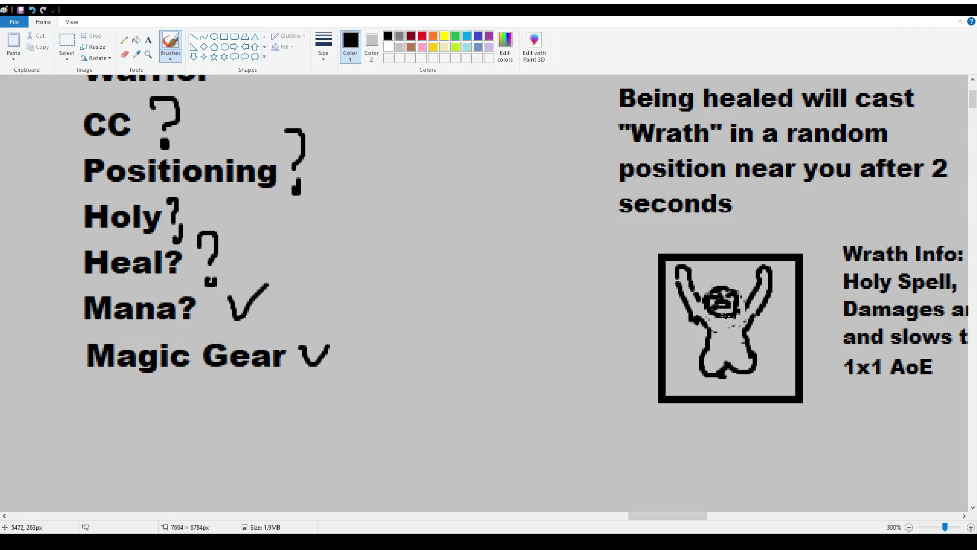
drag(706, 309, 732, 313)
drag(710, 289, 725, 284)
Move the figure lower inside the Wrath icon box with a rectangular selection.
click(67, 46)
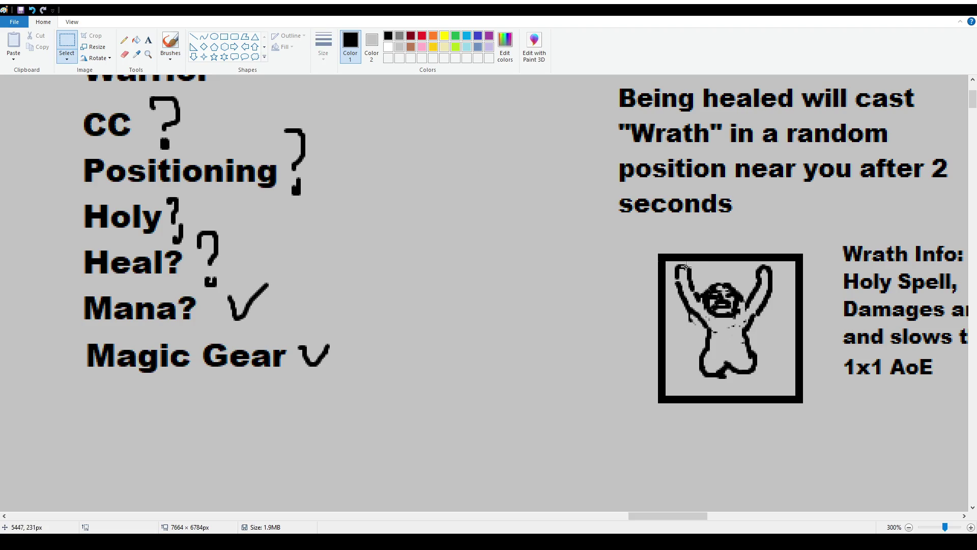
mouse_move(672, 262)
mouse_down()
mouse_move(781, 382)
mouse_move(773, 364)
mouse_up()
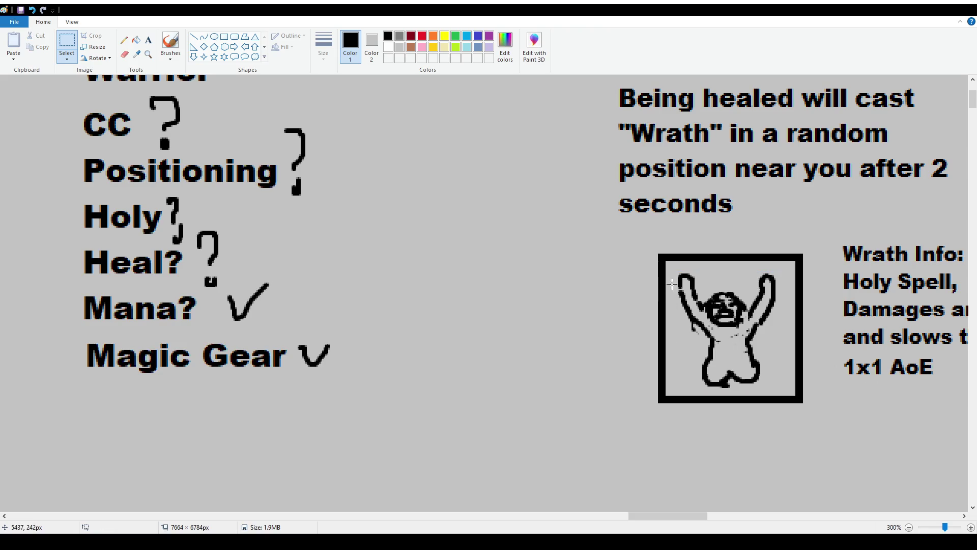
drag(675, 268, 789, 380)
drag(768, 342, 768, 353)
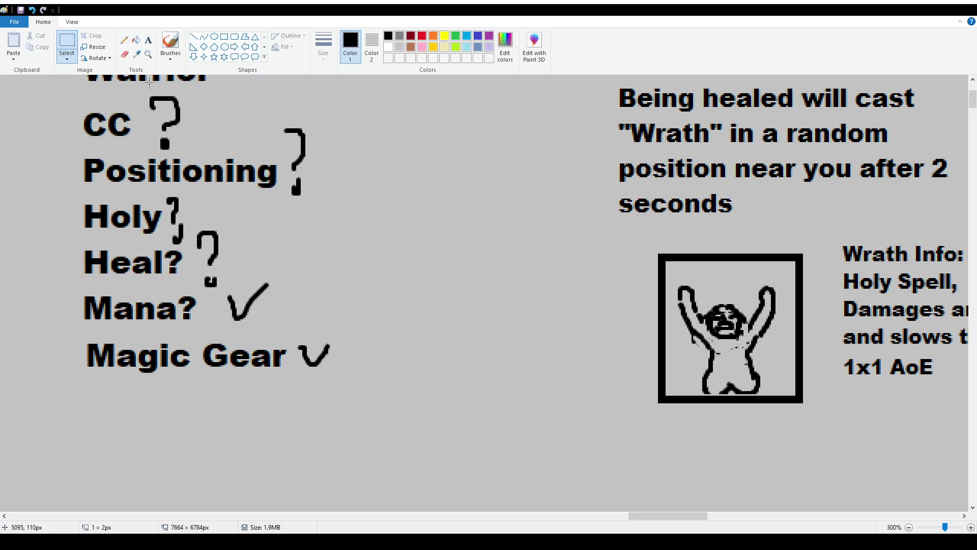
Draw shorts around the figure's legs and round off the base beneath it.
click(170, 48)
mouse_move(698, 395)
mouse_down()
mouse_move(727, 391)
mouse_move(751, 365)
mouse_move(716, 374)
mouse_up()
key(ctrl+z)
key(ctrl+z)
mouse_move(699, 324)
mouse_down()
mouse_move(756, 365)
mouse_move(706, 394)
mouse_move(724, 390)
mouse_move(686, 388)
mouse_move(698, 374)
mouse_move(705, 391)
mouse_move(787, 392)
mouse_up()
key(ctrl+z)
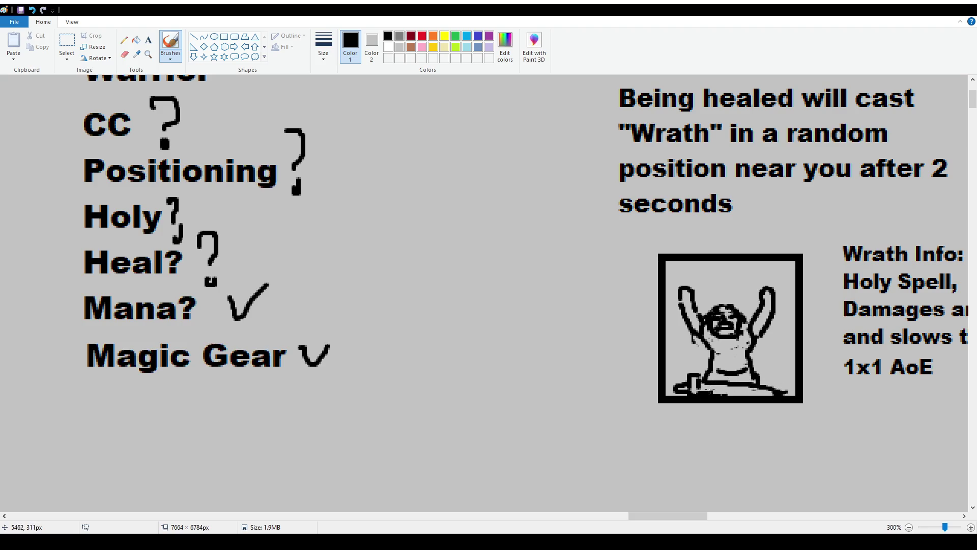
mouse_move(691, 380)
mouse_down()
mouse_move(709, 371)
mouse_move(700, 365)
mouse_move(700, 385)
mouse_move(672, 389)
mouse_move(767, 393)
mouse_up()
Draw vertical lines inside the box's left and right edges, plus a mark and speck above the figure.
drag(674, 261, 679, 385)
key(ctrl+z)
drag(675, 261, 674, 344)
drag(785, 267, 785, 359)
key(ctrl+z)
drag(787, 262, 787, 358)
key(ctrl+z)
drag(783, 263, 782, 379)
mouse_move(718, 261)
mouse_down()
mouse_move(720, 275)
mouse_move(699, 265)
mouse_move(705, 282)
mouse_move(707, 265)
mouse_move(689, 280)
mouse_move(689, 270)
mouse_up()
click(692, 270)
Dot falling specks around the figure, near its arm, the box top and the base.
click(748, 271)
click(747, 295)
click(762, 314)
click(686, 359)
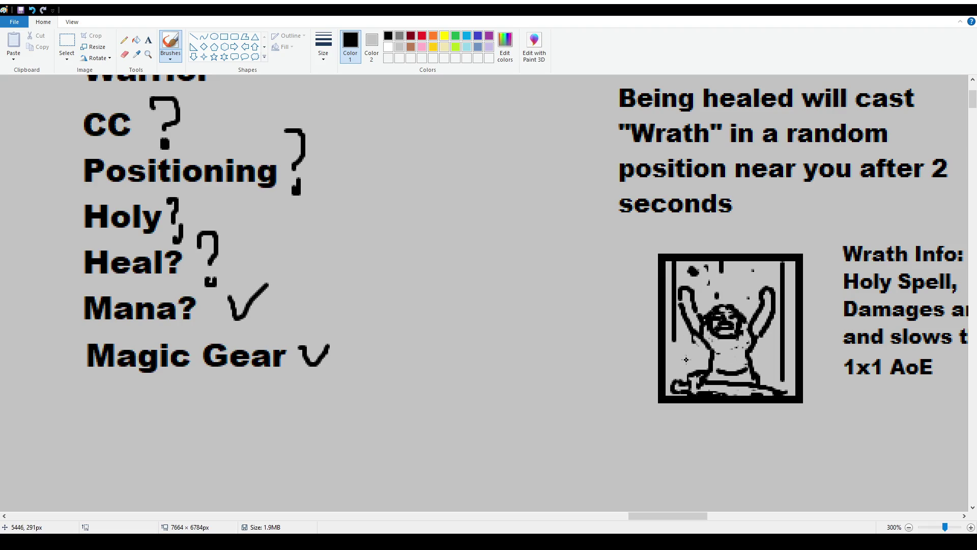
click(763, 360)
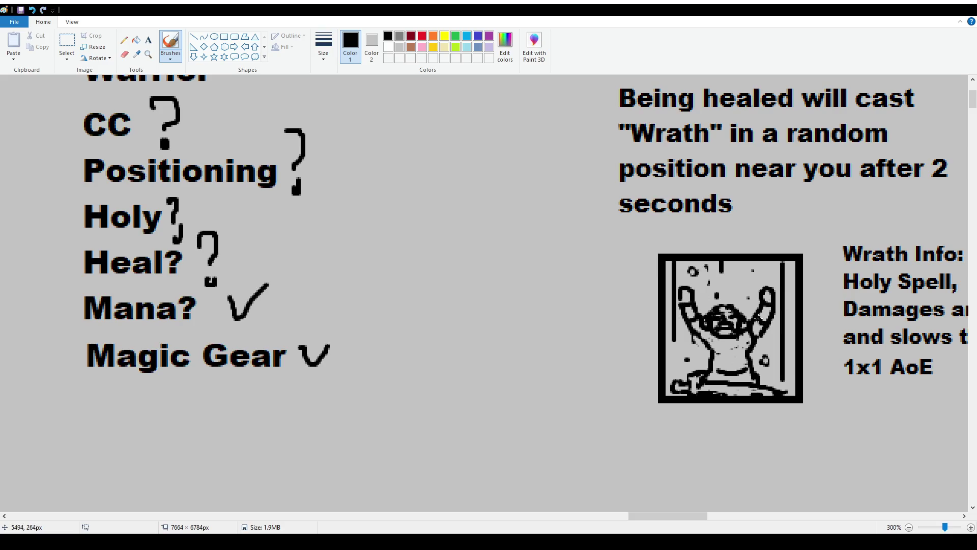
Shade the figure's belly, shoulder and face with short brush strokes.
mouse_move(709, 356)
mouse_down()
mouse_move(733, 349)
mouse_move(727, 368)
mouse_move(715, 369)
mouse_move(748, 367)
mouse_up()
drag(713, 337, 700, 335)
drag(746, 322, 750, 317)
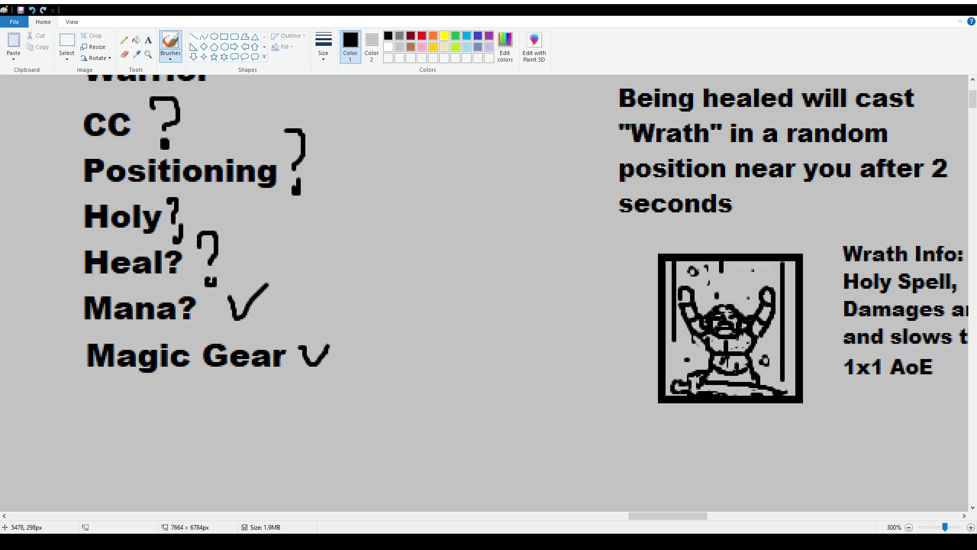
drag(732, 359, 720, 359)
drag(711, 354, 711, 366)
scroll(674, 242, down, 1)
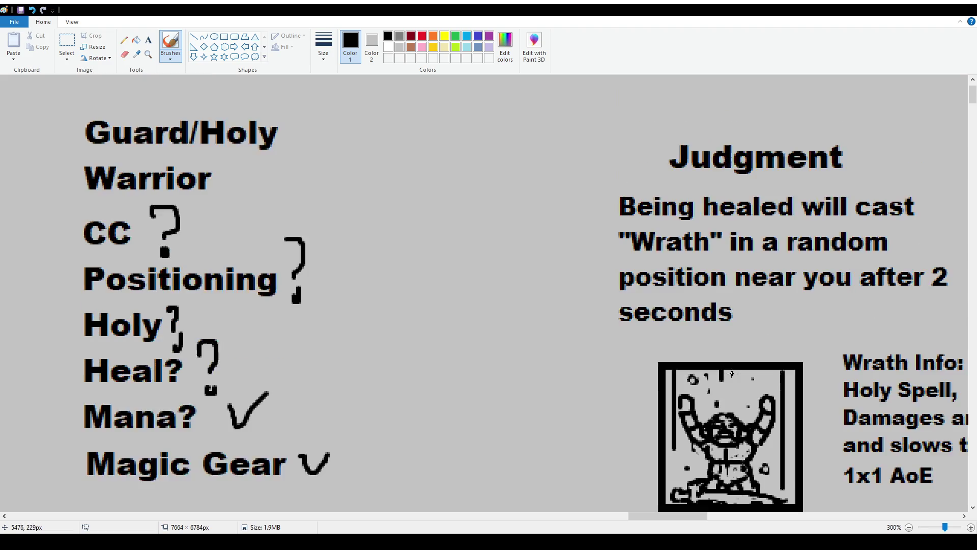
scroll(547, 361, down, 1)
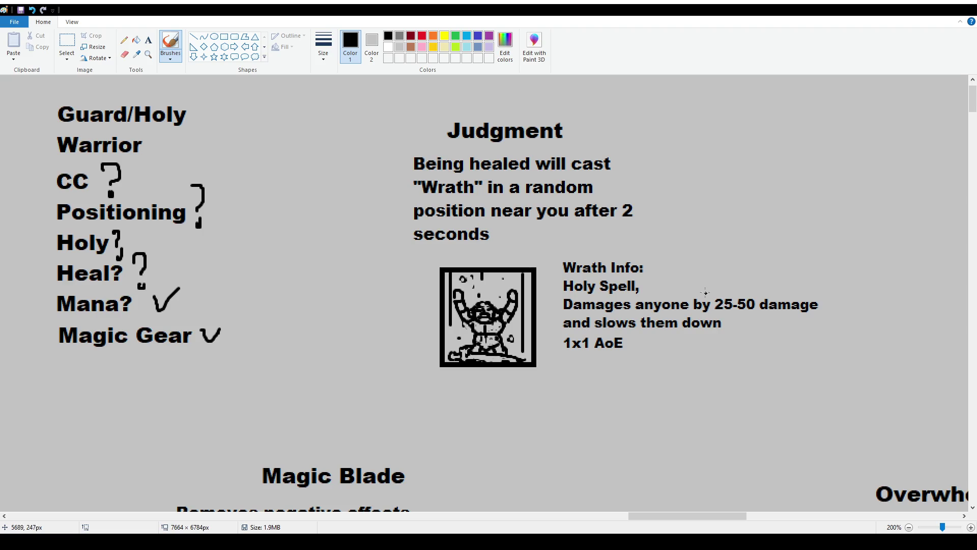
click(149, 40)
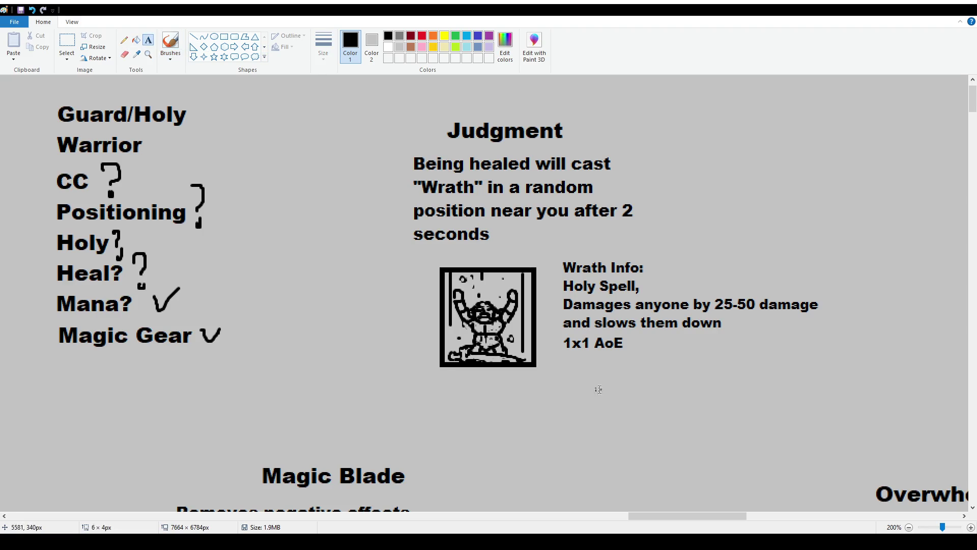
Add a "pvp?" text note below the Wrath info and underline the word "anyone".
drag(595, 386, 668, 419)
text(pvp?)
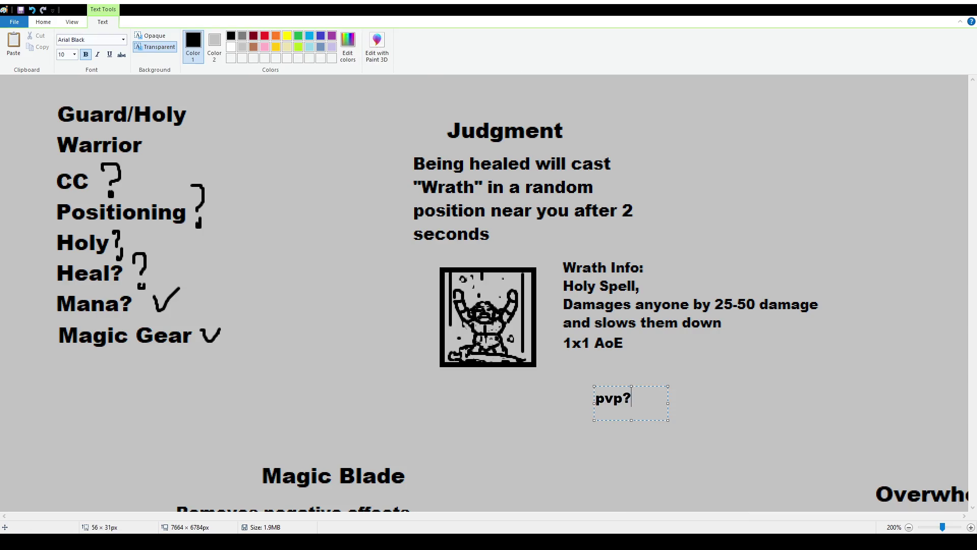
click(653, 323)
click(171, 43)
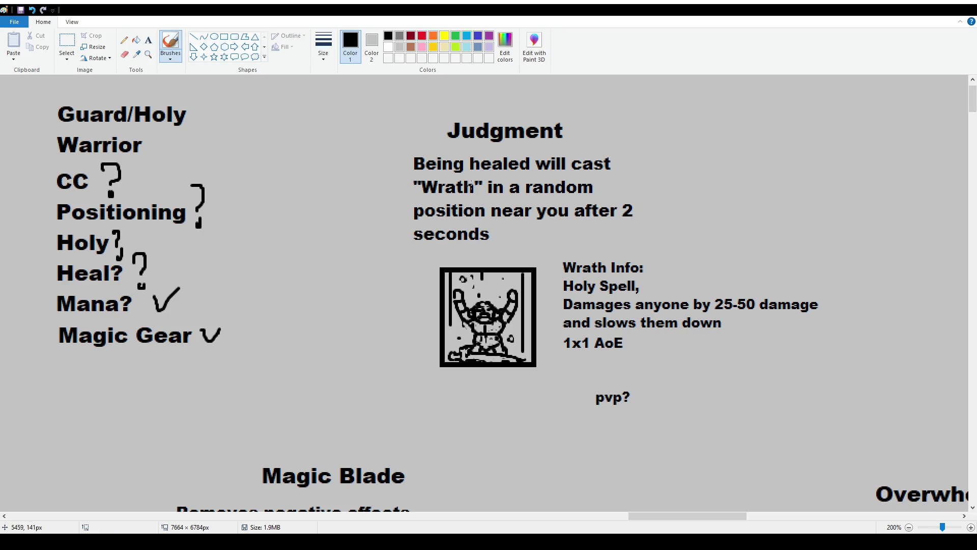
drag(637, 313, 683, 314)
click(903, 374)
scroll(338, 279, down, 1)
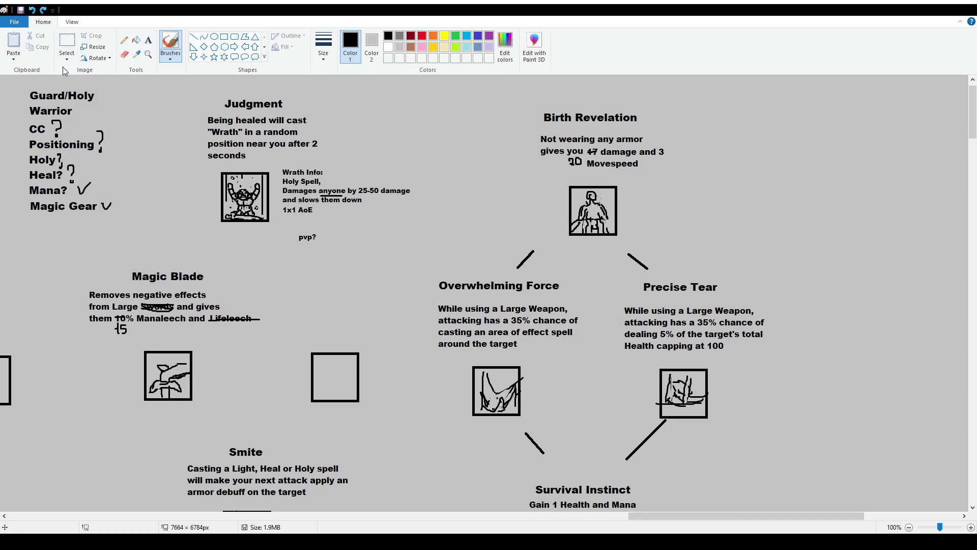
Shift the Judgment block to the right and drop a small selection beside Smite.
click(66, 44)
drag(191, 92, 432, 251)
mouse_move(371, 218)
mouse_down()
mouse_move(409, 216)
mouse_move(401, 213)
mouse_up()
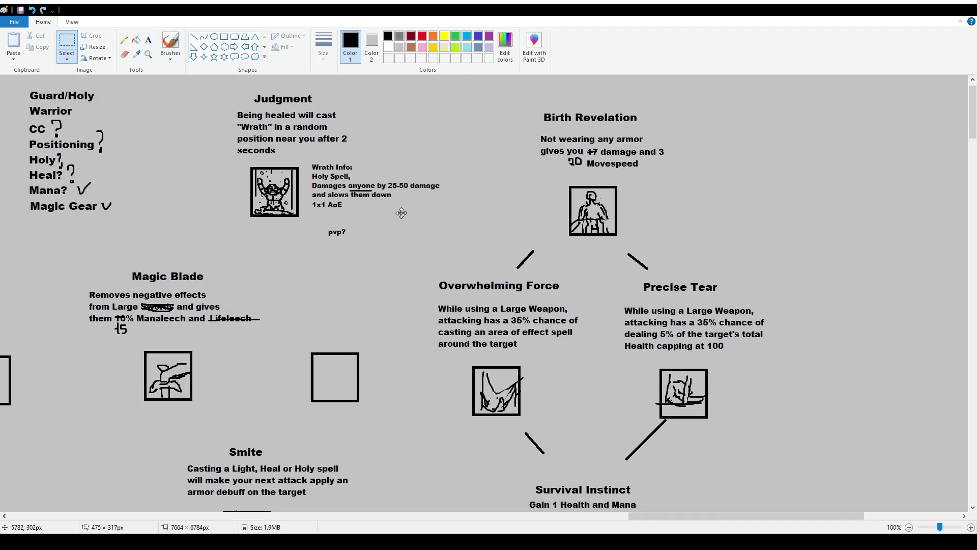
click(193, 37)
scroll(206, 259, down, 3)
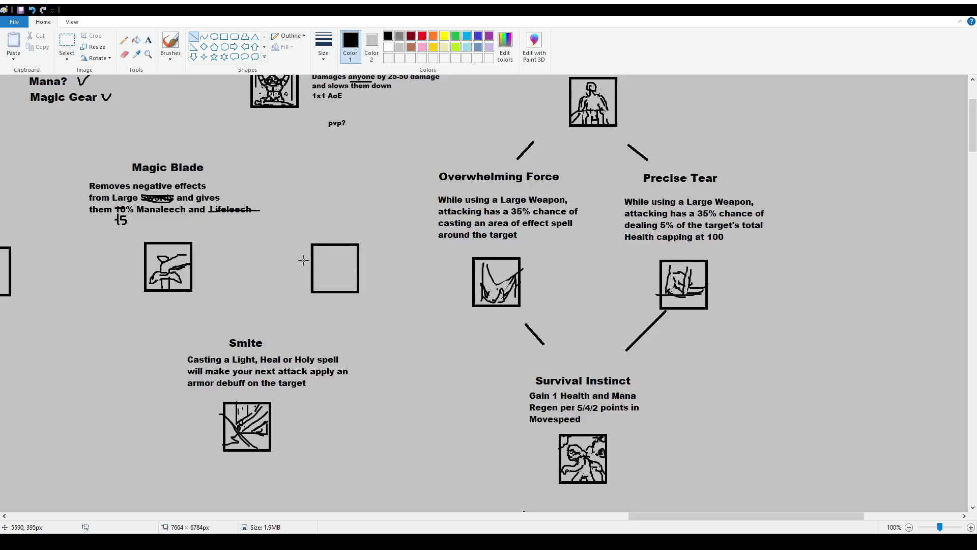
scroll(206, 259, down, 3)
scroll(218, 244, up, 3)
click(66, 44)
mouse_move(172, 331)
mouse_down()
mouse_move(377, 395)
mouse_move(357, 388)
mouse_up()
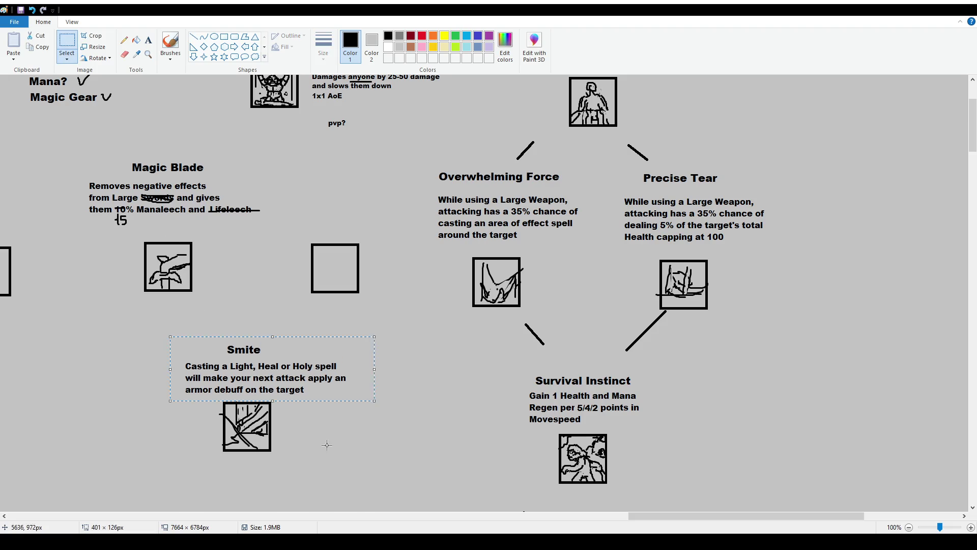
click(194, 35)
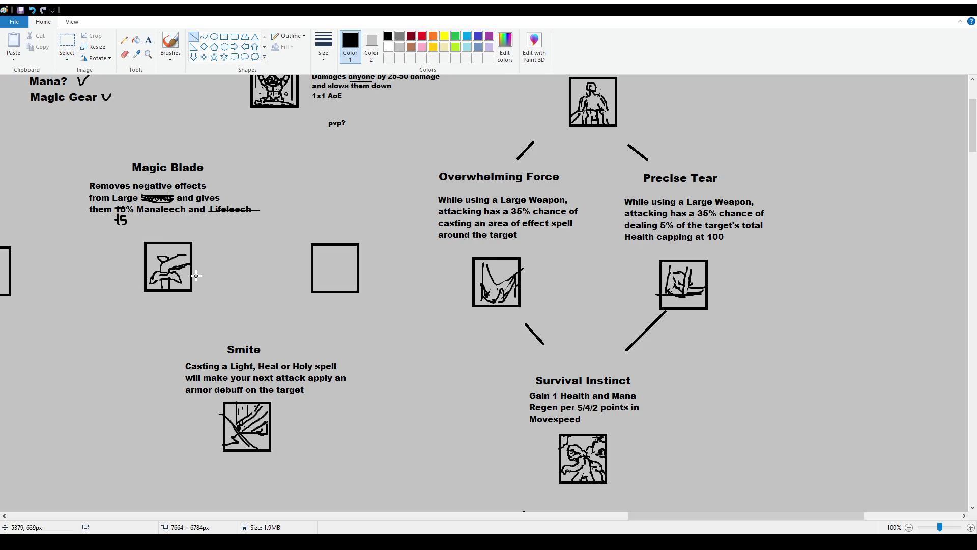
Reposition the Magic Blade text and icon box, then link the icon to Smite with a line.
click(66, 44)
mouse_move(76, 159)
mouse_down()
mouse_move(286, 238)
mouse_move(281, 230)
mouse_up()
click(174, 287)
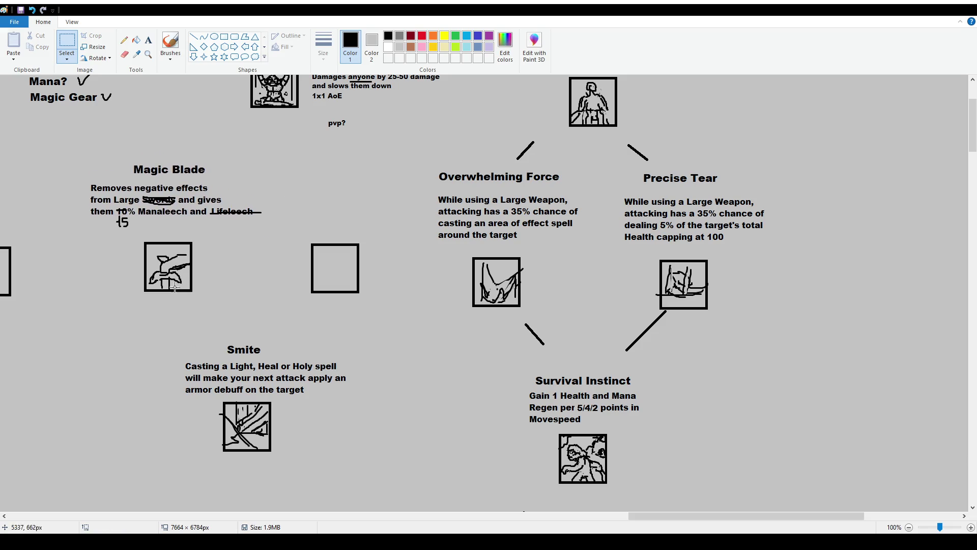
mouse_move(130, 237)
mouse_down()
mouse_move(200, 299)
mouse_move(180, 292)
mouse_move(218, 338)
mouse_up()
click(172, 115)
click(194, 37)
drag(307, 305, 187, 472)
scroll(276, 336, down, 3)
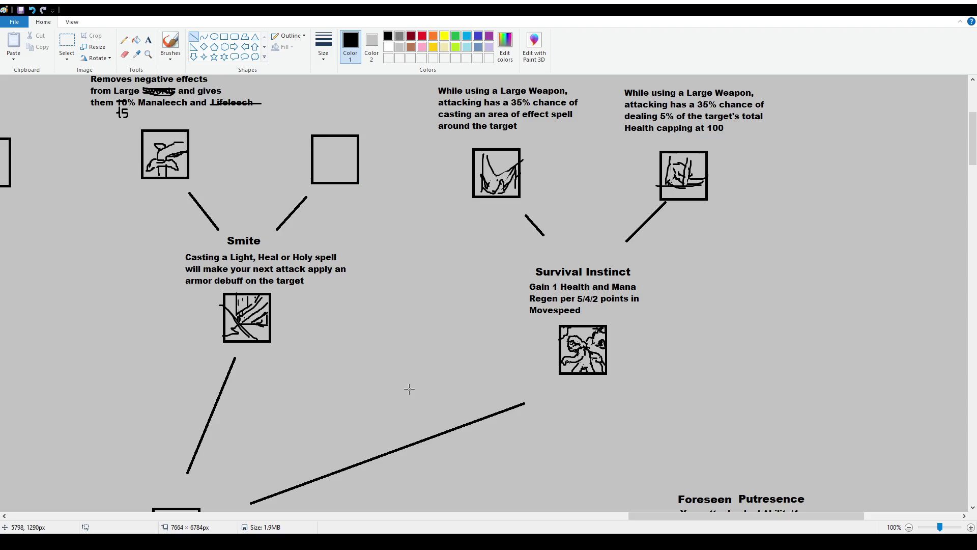
drag(664, 523, 608, 522)
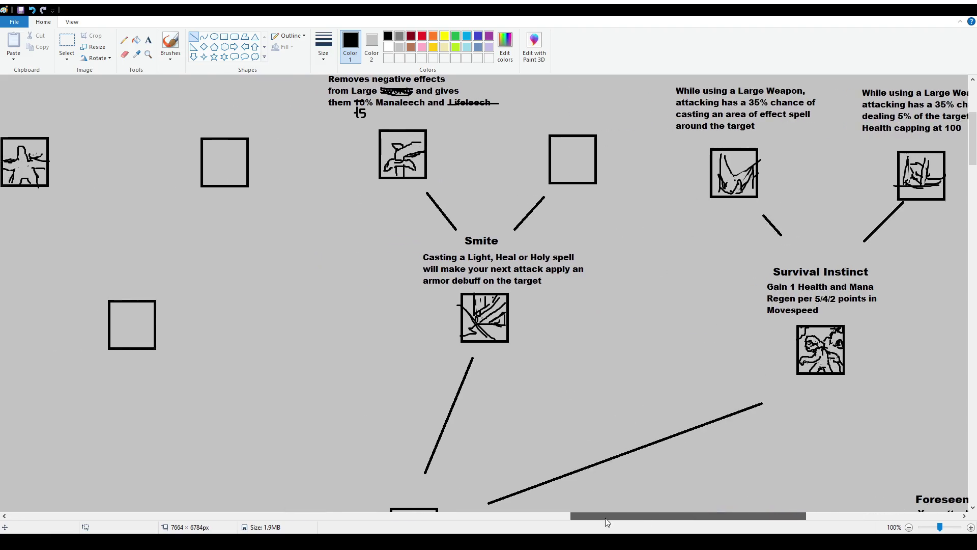
scroll(399, 182, up, 3)
scroll(418, 225, up, 3)
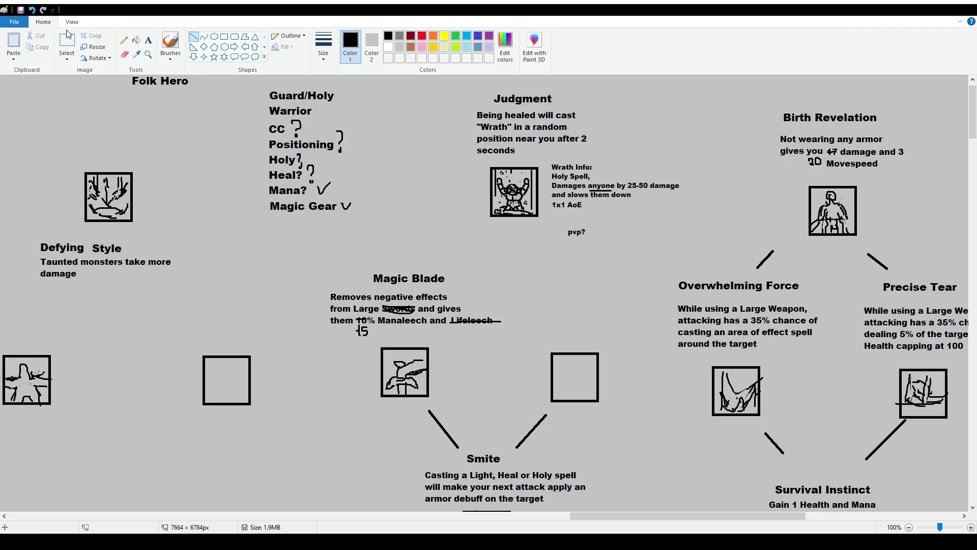
Select and erase the old Magic Blade description, including the leftover scrap.
click(148, 40)
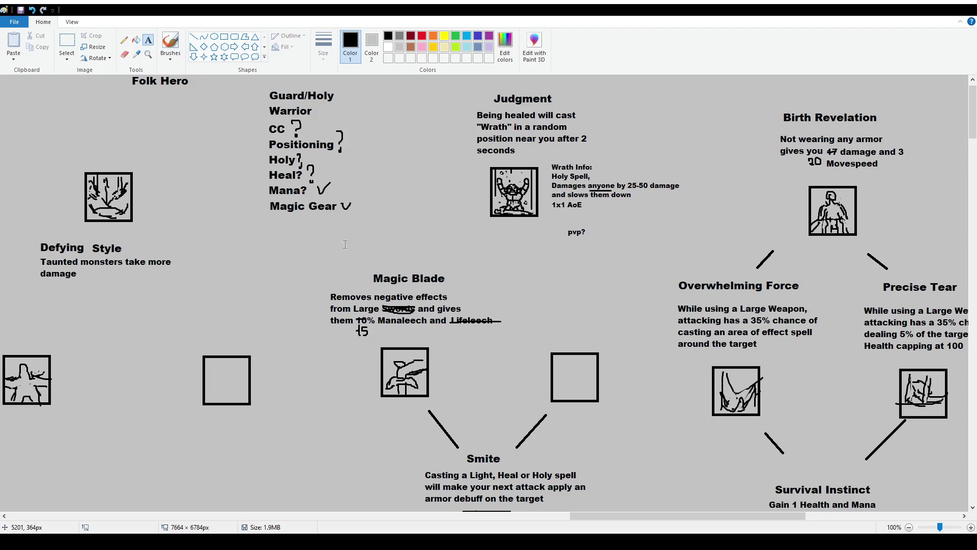
click(67, 42)
drag(513, 330, 426, 315)
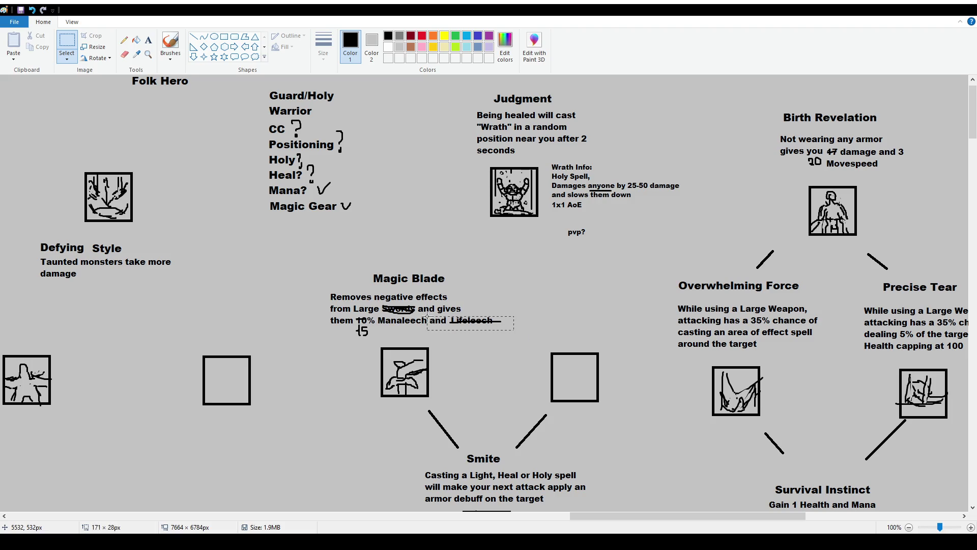
drag(322, 286, 522, 340)
key(Delete)
drag(333, 308, 371, 339)
key(Delete)
Write the new Magic Blade description about Large Weapons and 15% Manaleech in a text box.
click(148, 40)
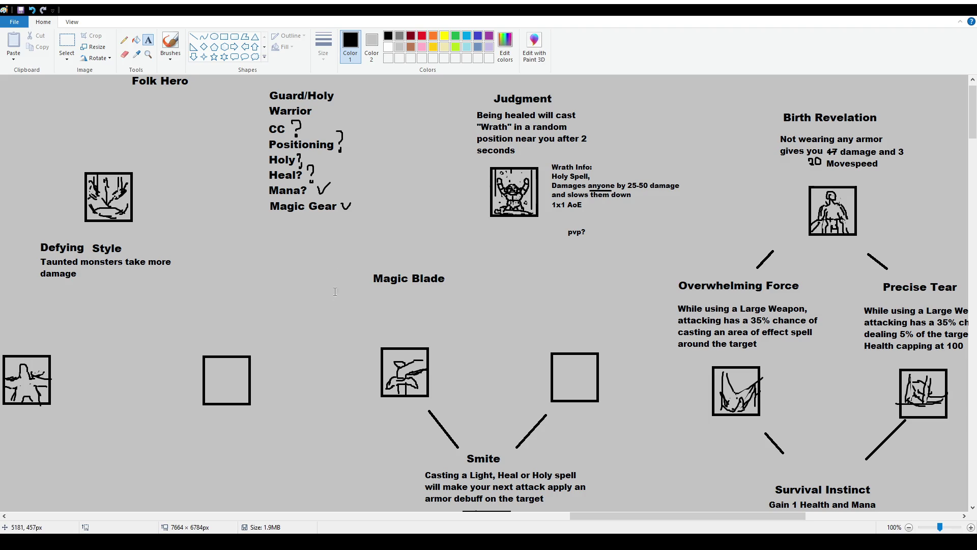
drag(334, 291, 475, 343)
text(Removes negative effects from Large Weapons)
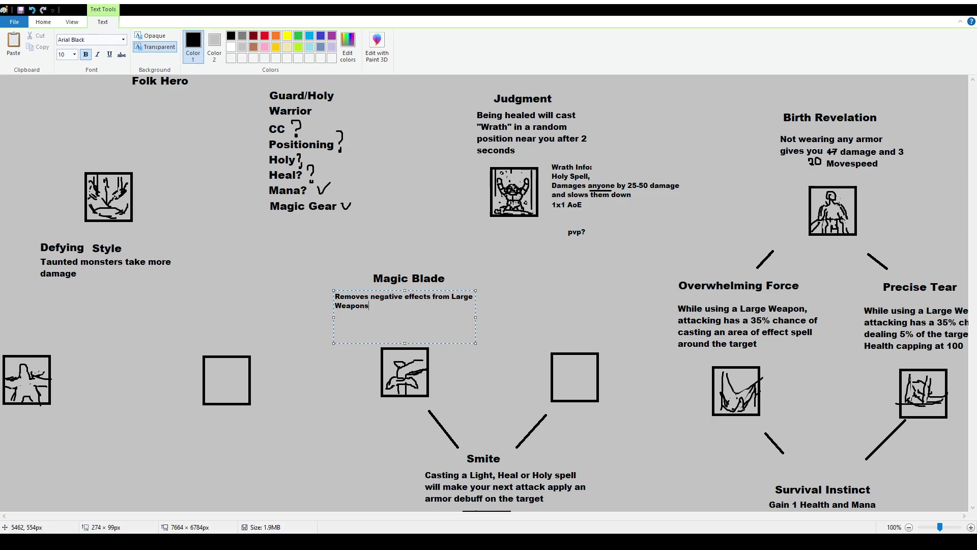
text(, gives you 15% Manaleech)
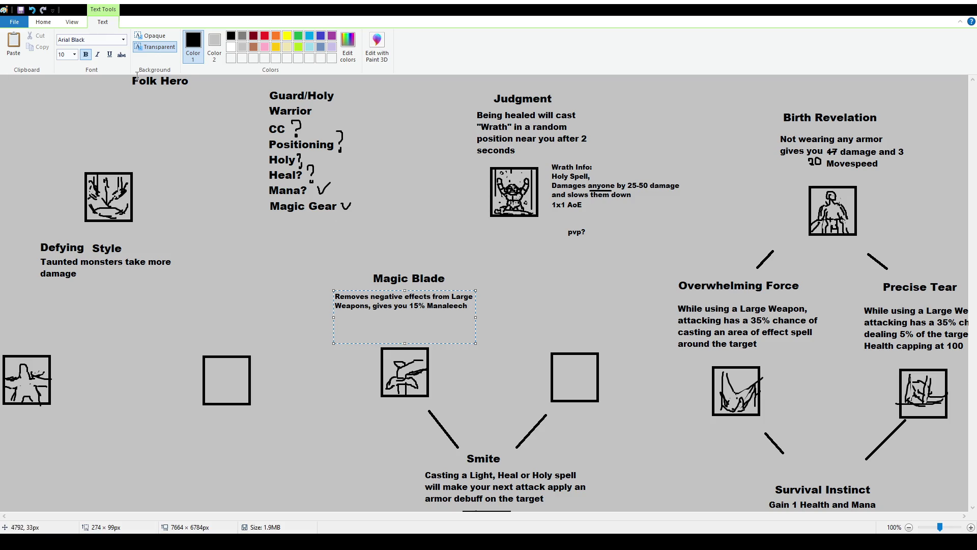
key(ctrl+a)
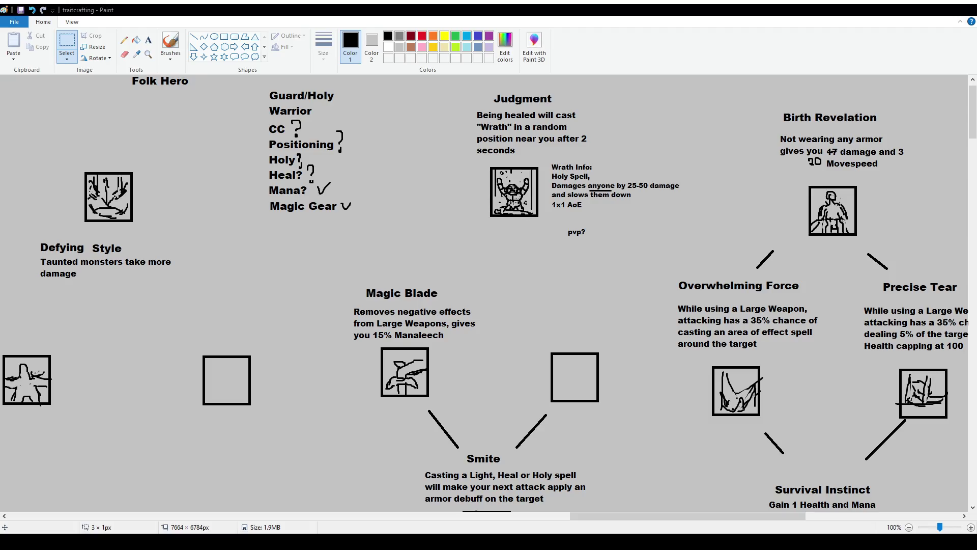
scroll(529, 315, up, 1)
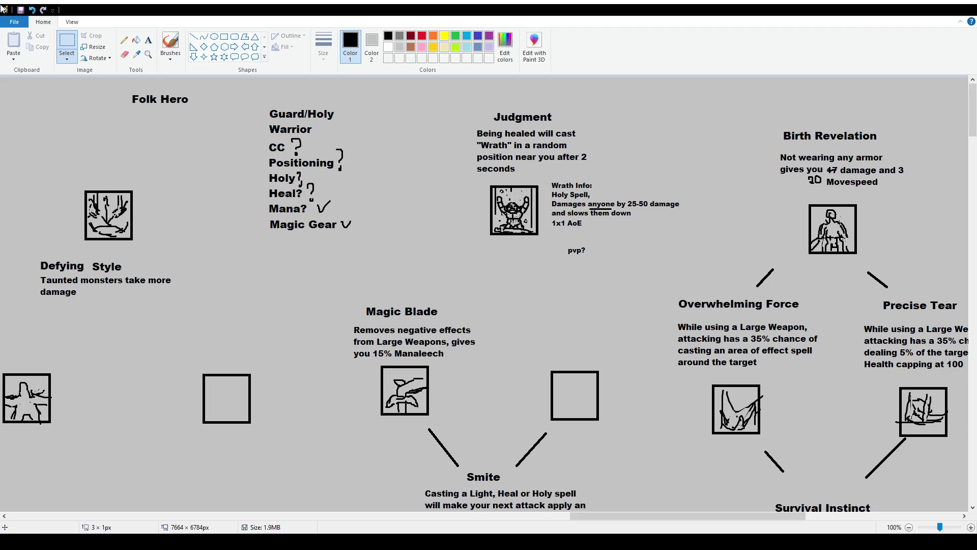
drag(546, 174, 693, 266)
Erase the Wrath Info notes and old Judgment description, then start a new text box below Judgment.
key(Delete)
drag(464, 123, 678, 205)
key(Delete)
click(149, 40)
drag(451, 128, 610, 181)
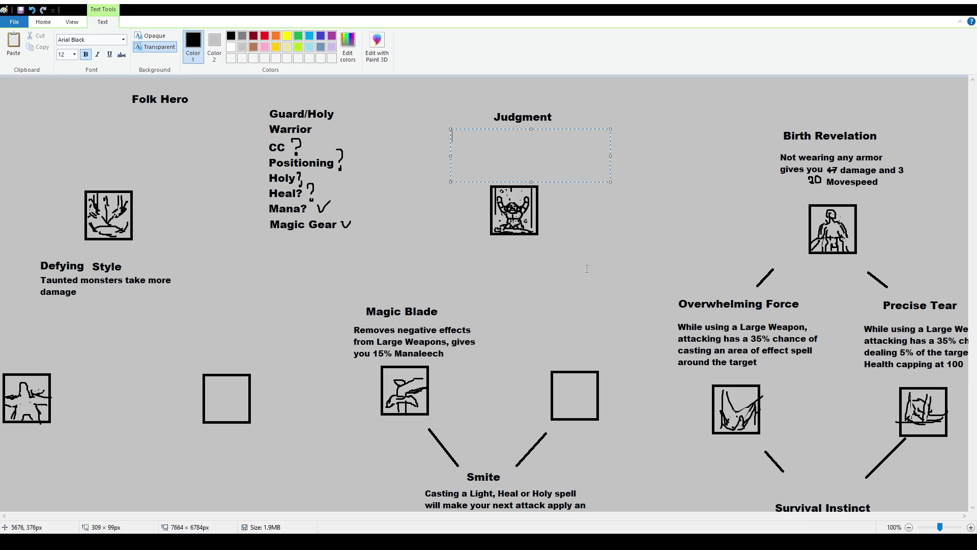
text(Being healed )
text(has a 50% chance of casting )
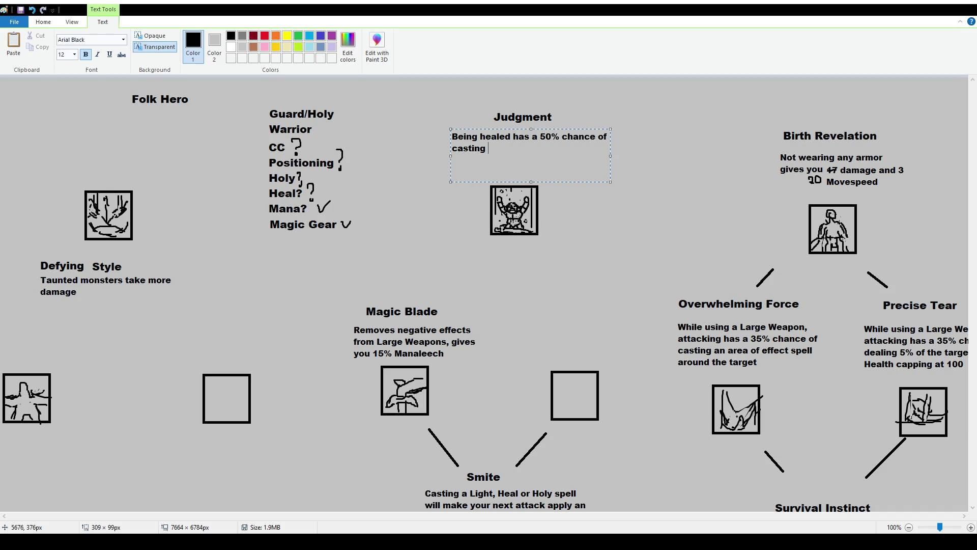
text(Ho)
text(ly )
text(on)
Write the new Judgment text on 50% chances of "Wrath" or "Judgment", widening the box.
key(BackSpace)
key(BackSpace)
key(BackSpace)
key(BackSpace)
key(BackSpace)
key(BackSpace)
key(BackSpace)
text(Judgement")
key(Left)
key(Left)
key(Left)
text(")
key(End)
text(on yourself)
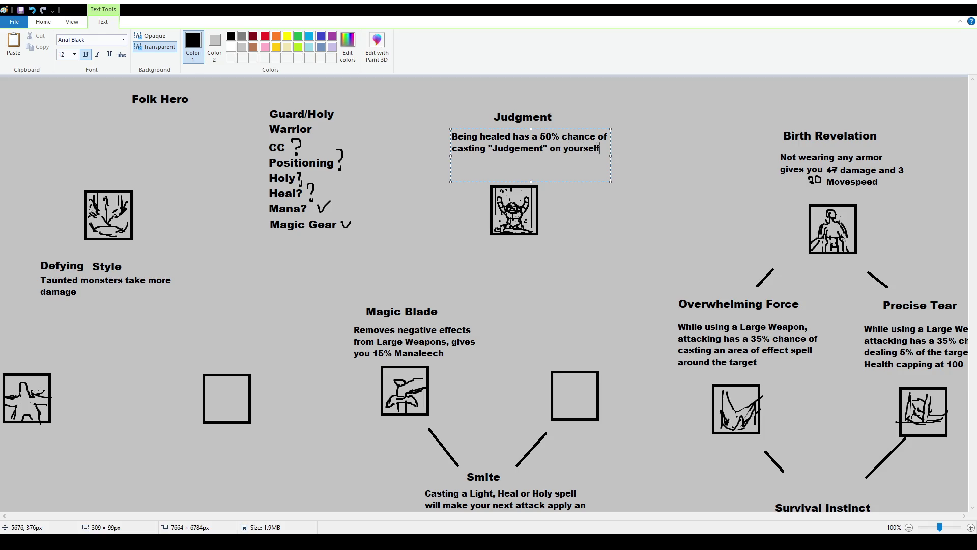
text( and a 50% chance of casting)
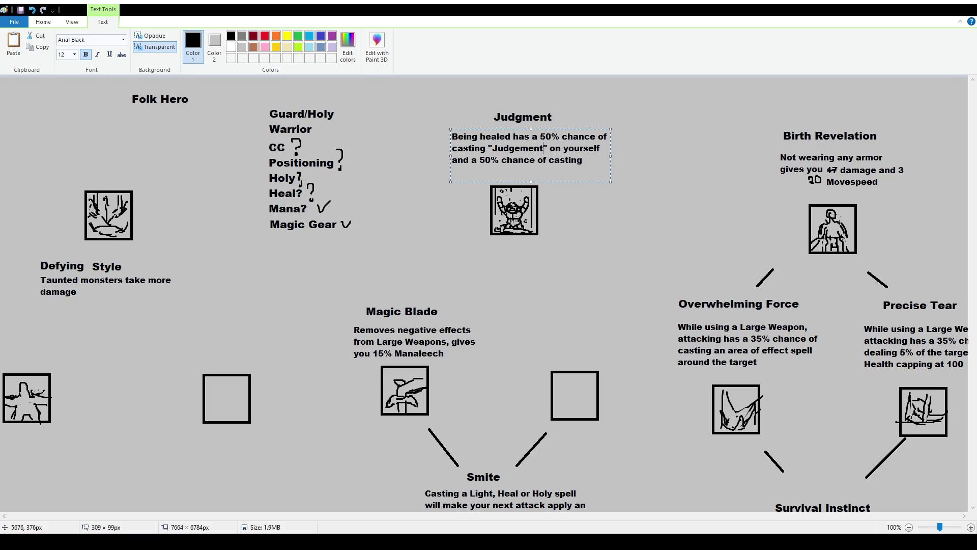
key(BackSpace)
key(BackSpace)
key(BackSpace)
text(Wrath)
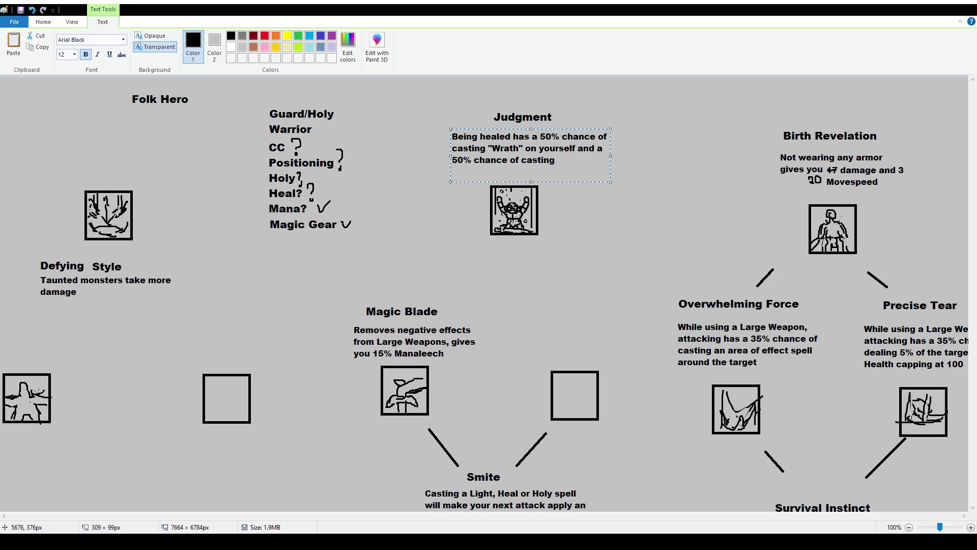
key(End)
text("Judgment" in a tile near you)
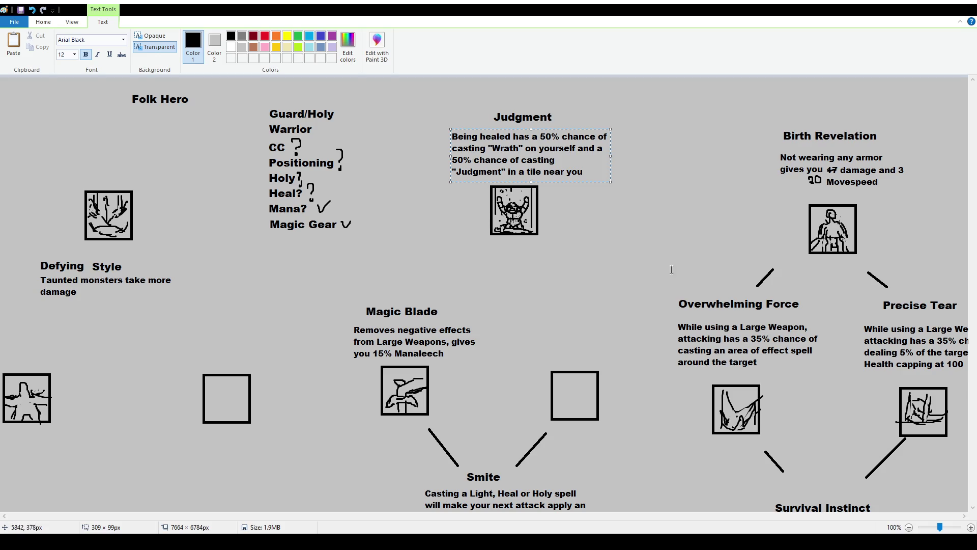
click(529, 172)
text(random)
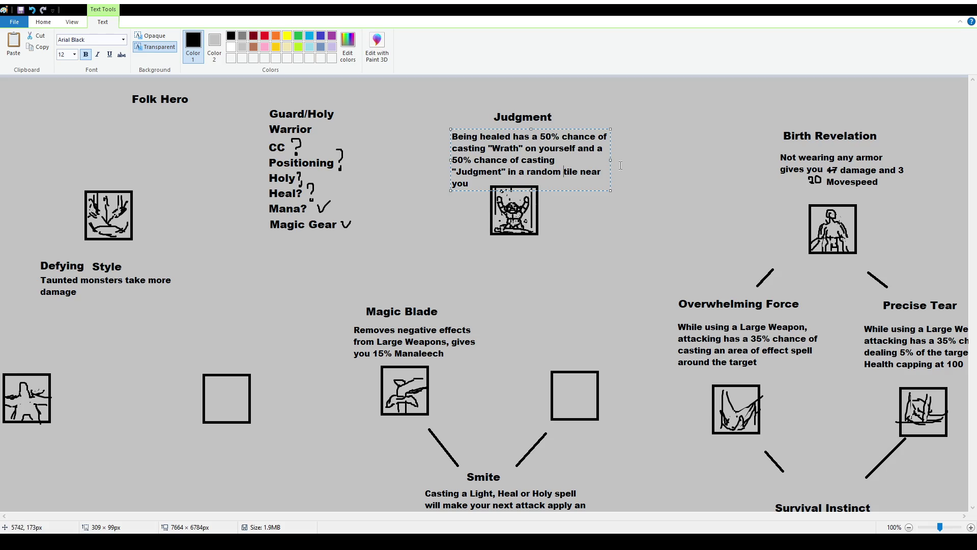
drag(611, 160, 619, 160)
click(623, 247)
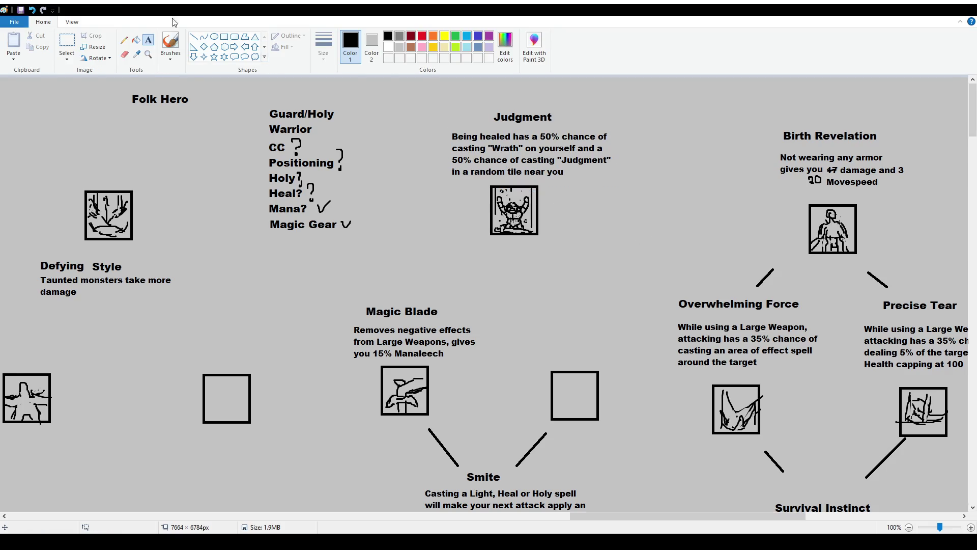
click(551, 194)
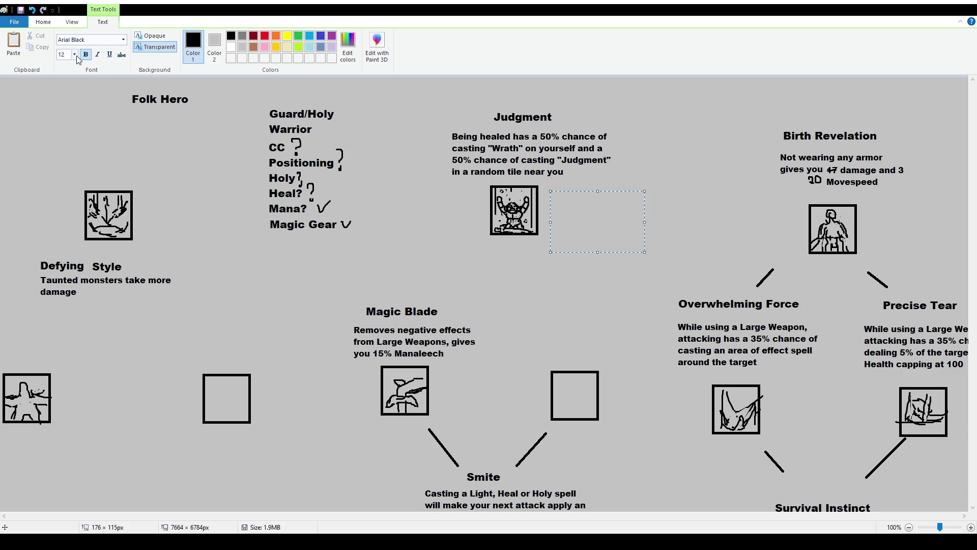
text(Wrath:)
key(Return)
text(Damages you)
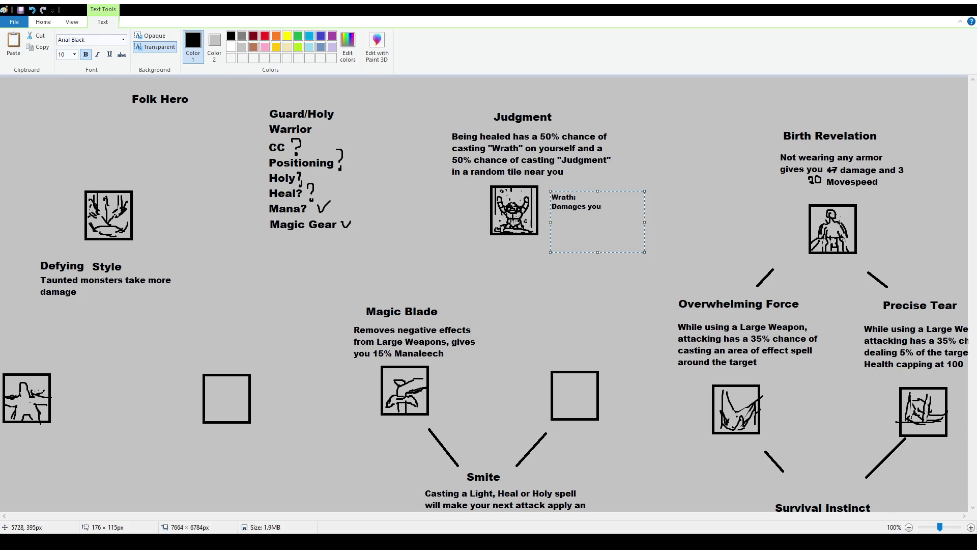
click(451, 211)
key(ctrl+z)
drag(442, 127, 634, 180)
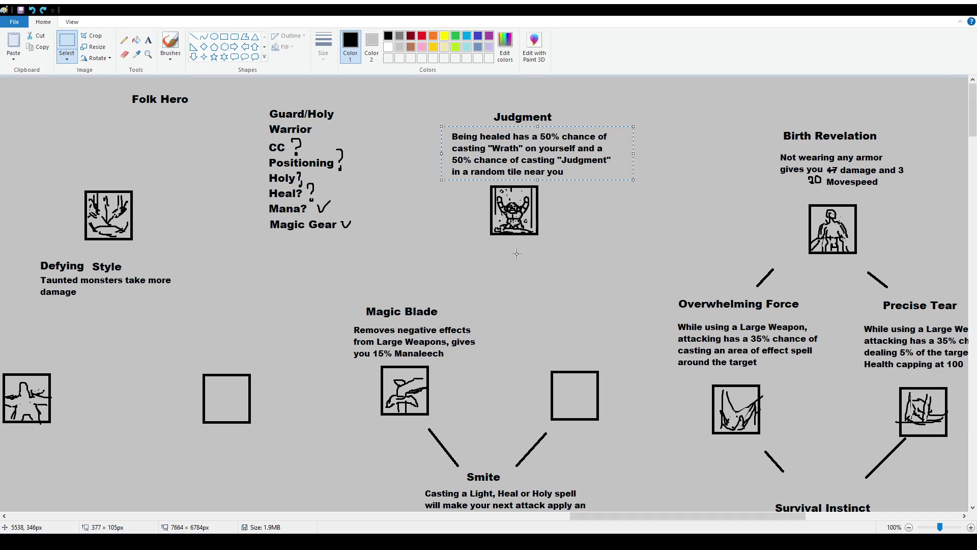
Nudge the Judgment title slightly left and delete its description.
mouse_move(476, 96)
mouse_down()
mouse_move(578, 123)
mouse_move(549, 116)
mouse_up()
click(580, 206)
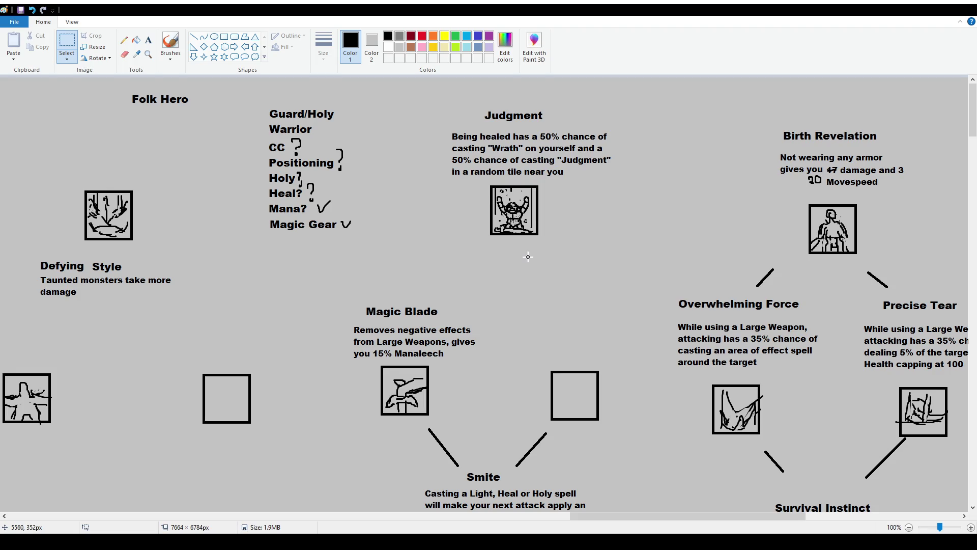
drag(451, 127, 627, 180)
key(Delete)
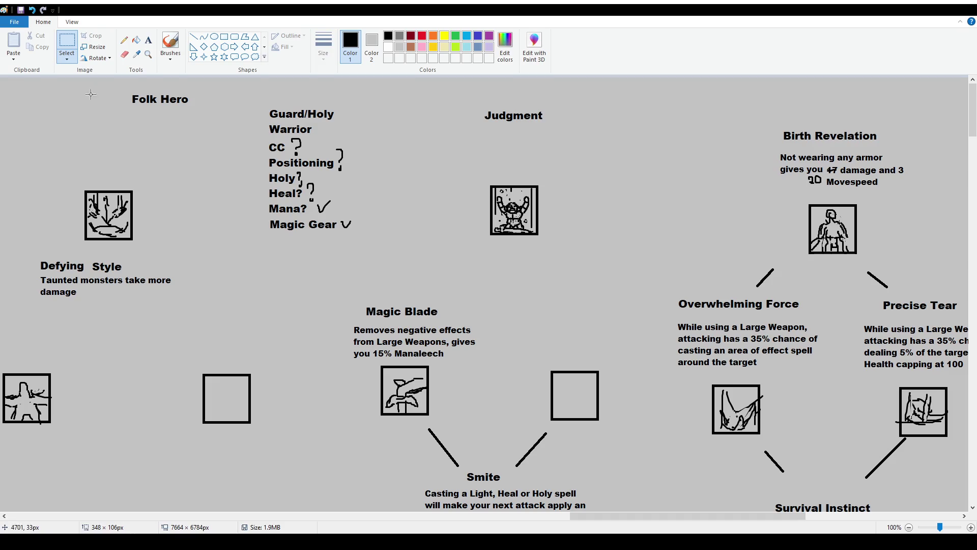
Start a wider text box under Judgment at font size 12 and begin typing 'Being healed'.
click(149, 41)
drag(441, 118, 545, 162)
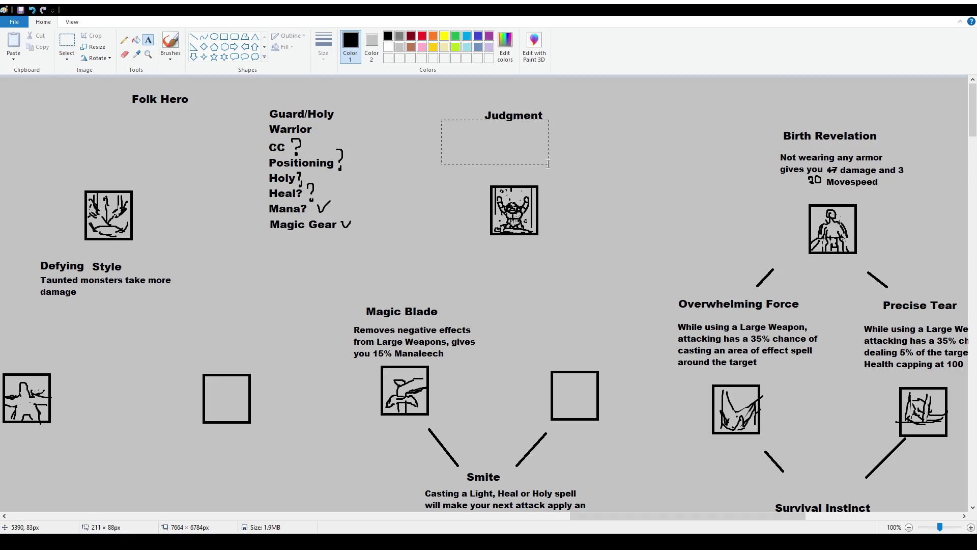
click(432, 128)
drag(441, 121, 615, 176)
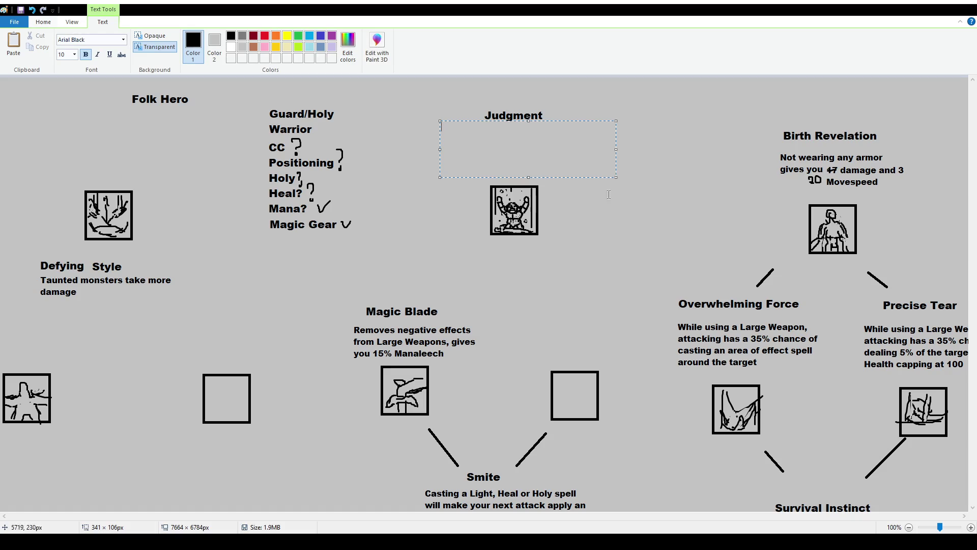
click(65, 54)
text(12)
key(Return)
text(Being H)
key(BackSpace)
text(healed)
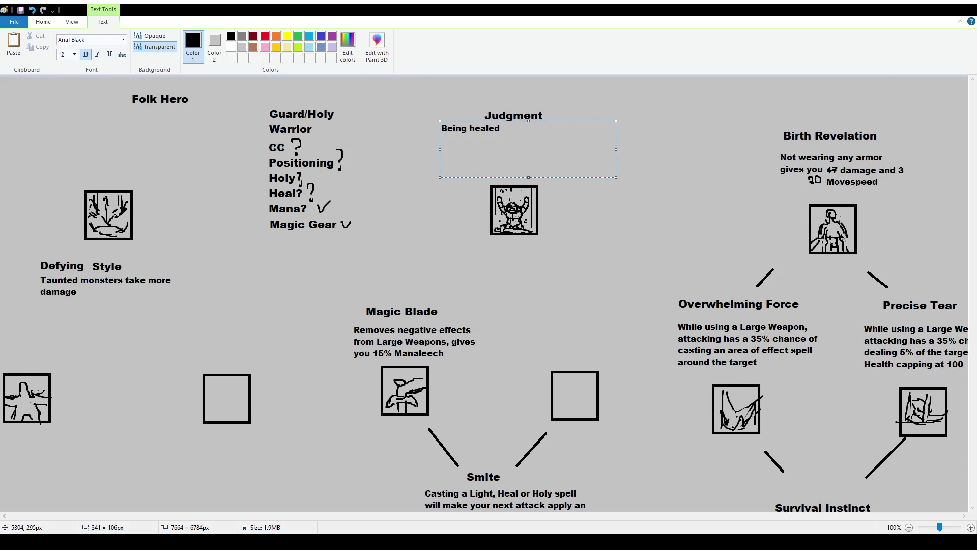
Replace 'Being healed' with the Heal or Holy spells 50% chance of Wrath or Judgment sentence.
key(ctrl+shift+Left)
key(ctrl+shift+Left)
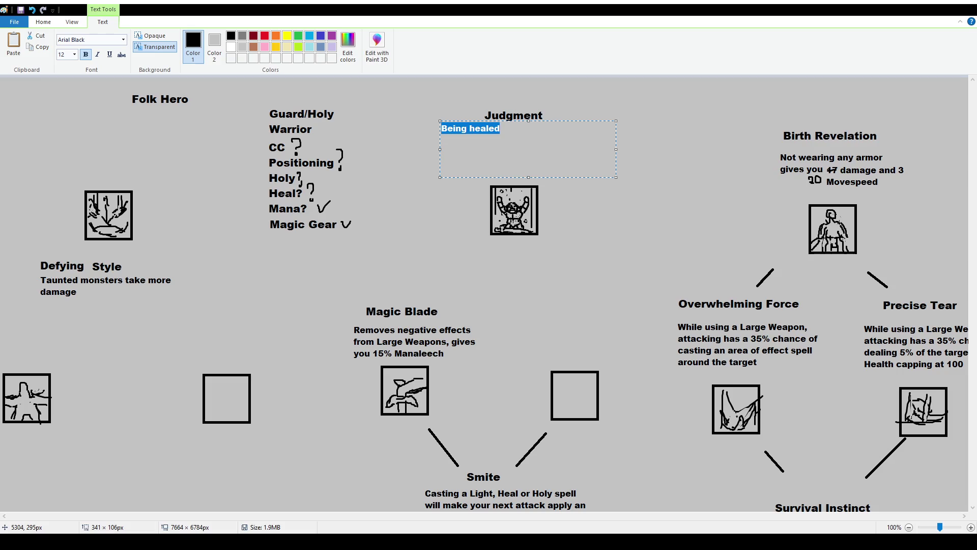
text(Castiong a)
key(BackSpace)
key(BackSpace)
key(BackSpace)
text(o)
key(BackSpace)
text(ng a Heal or Holy spell )
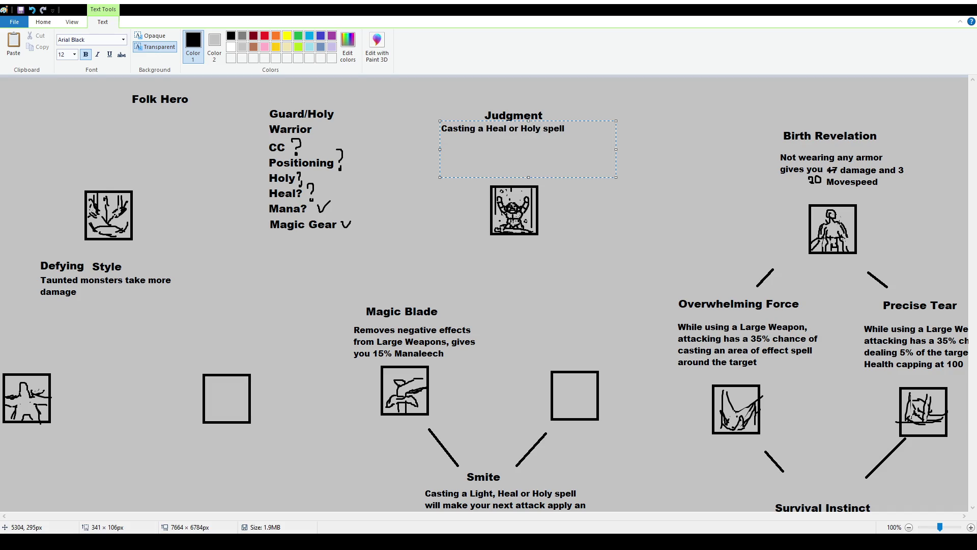
text(will make your next attack )
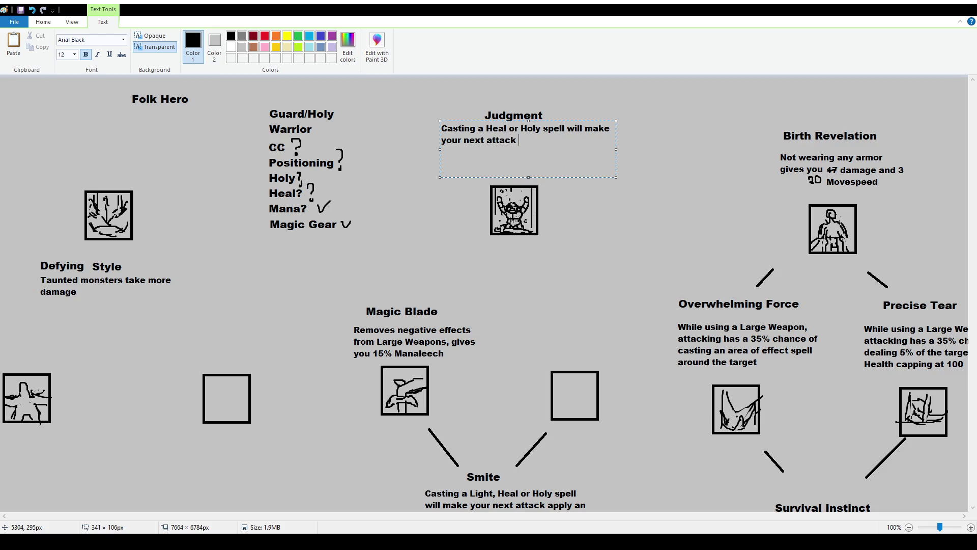
text(have a 50% chance of casting Wrath on yourself )
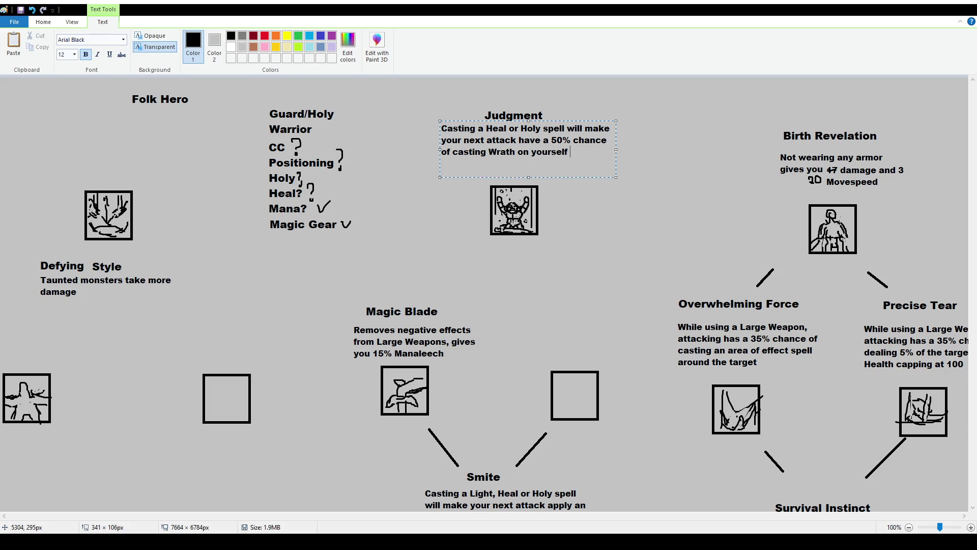
text(or Judgment near your)
key(BackSpace)
key(BackSpace)
key(BackSpace)
key(BackSpace)
key(BackSpace)
key(BackSpace)
text(in a random tile near your ta)
key(BackSpace)
text(arget)
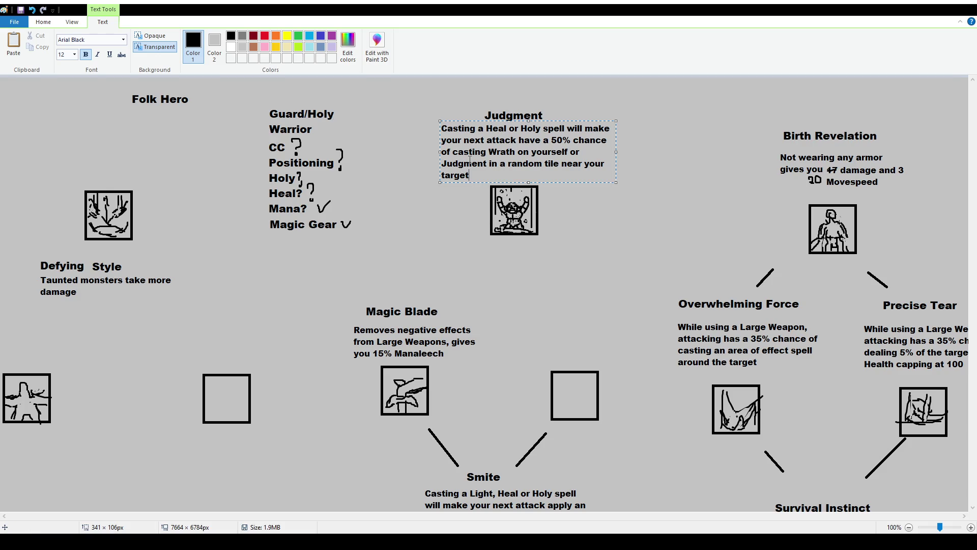
Quote "Wrath" and "Judgment", narrow the box so lines rewrap, and commit the description.
click(489, 152)
text(")
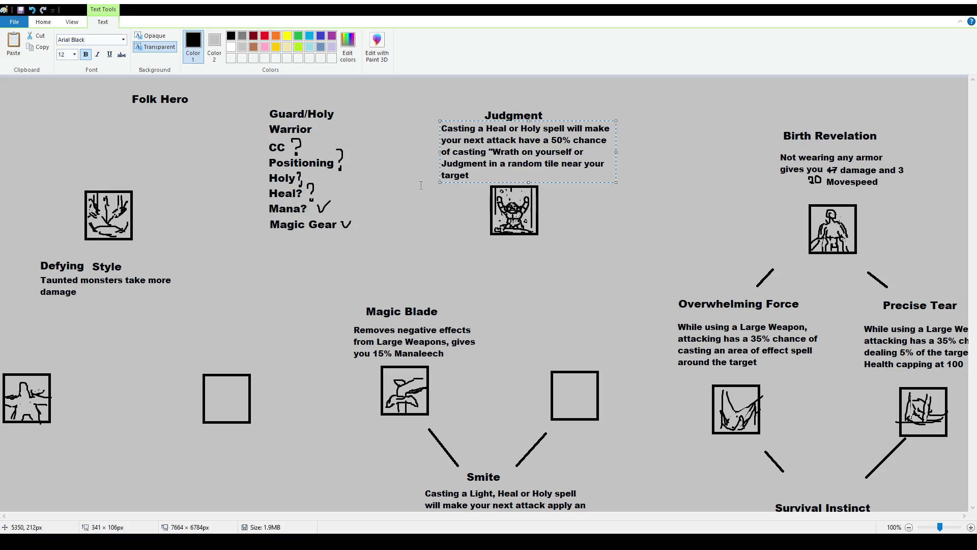
click(520, 151)
text(")
text(")
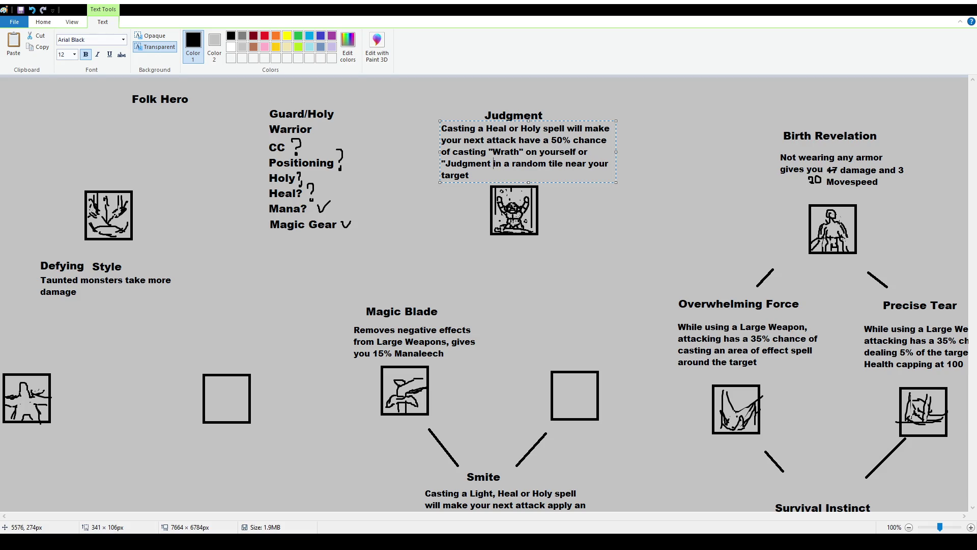
text(")
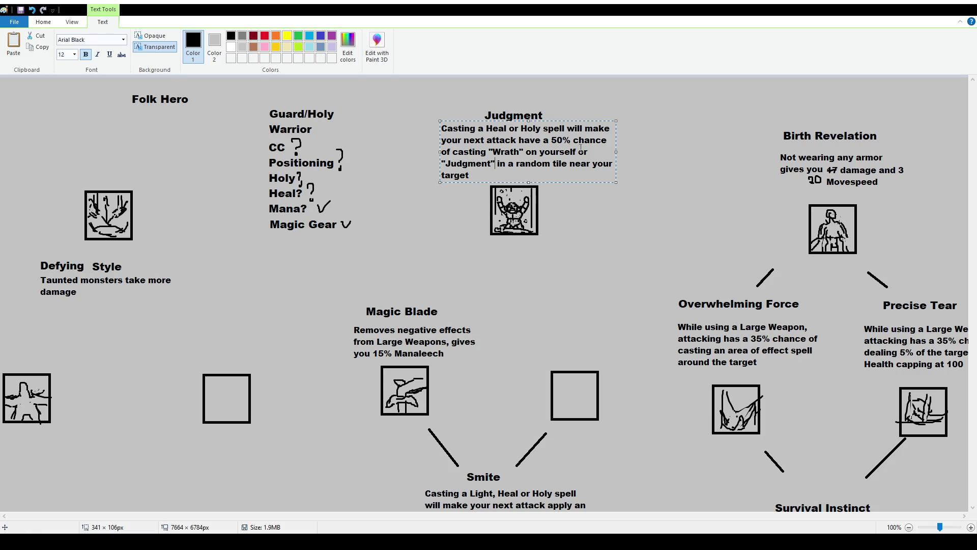
drag(615, 152, 603, 152)
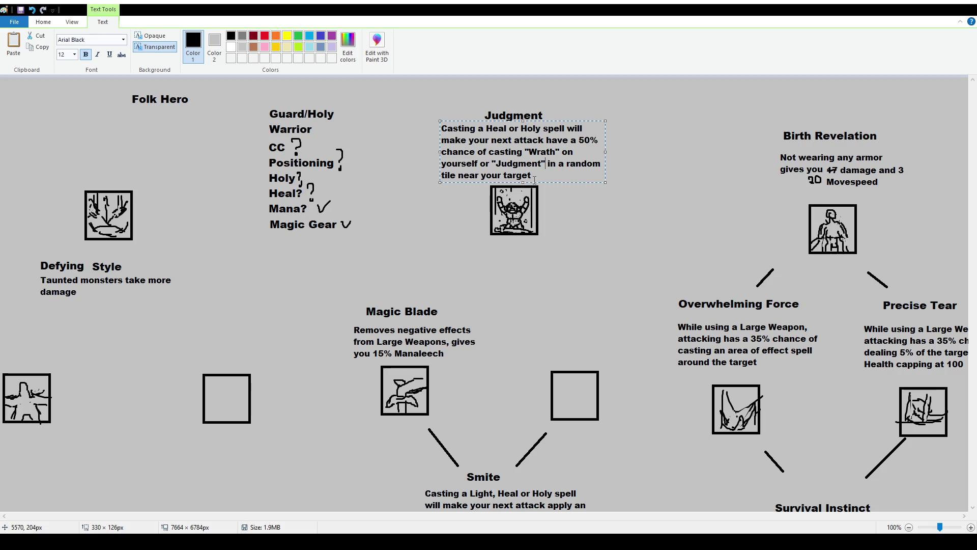
drag(544, 163, 577, 259)
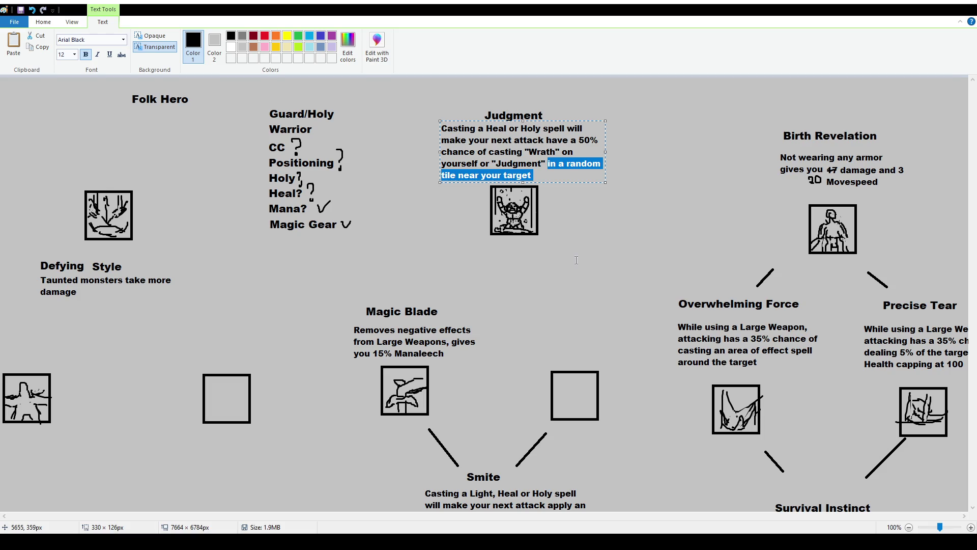
text(on the target)
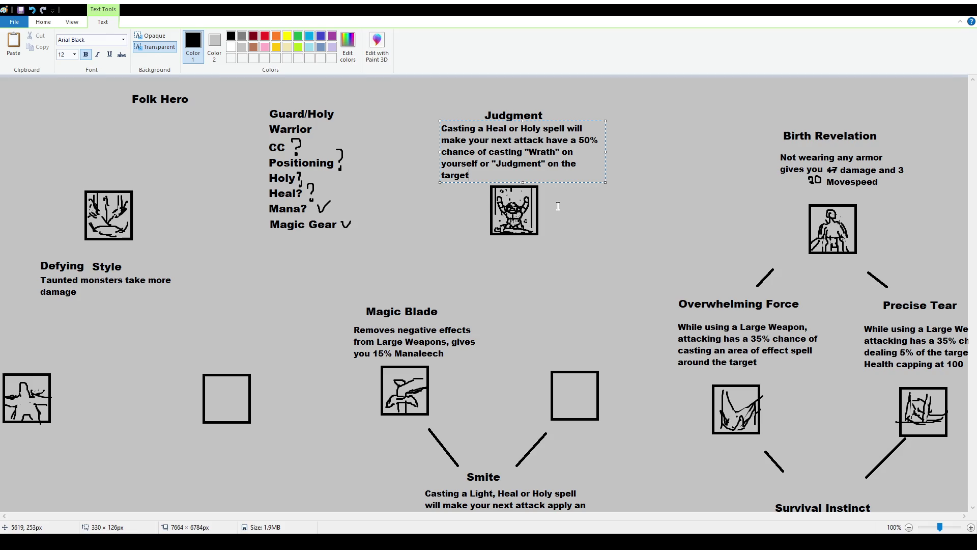
click(565, 207)
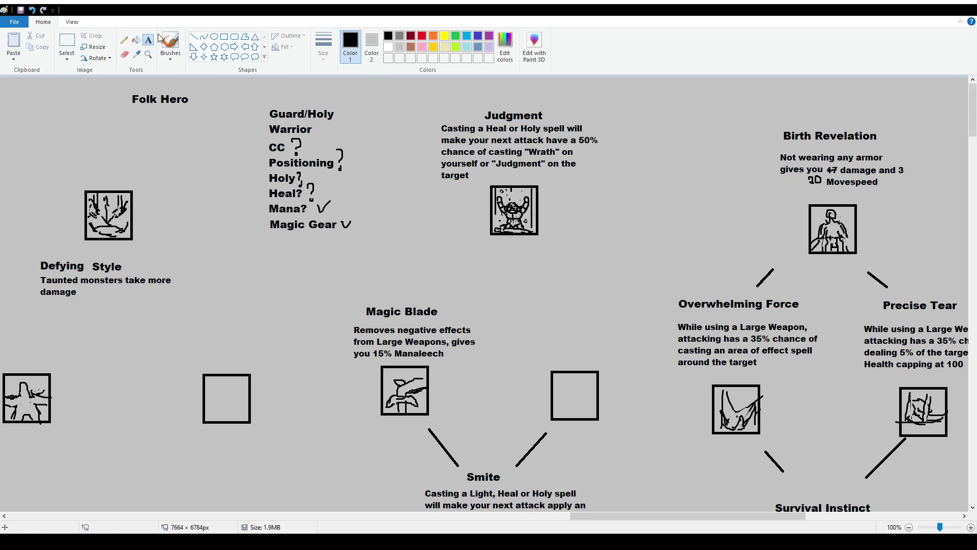
Erase the words 'or "Judgment" on the target' from the Judgment description.
drag(546, 181, 640, 255)
key(Escape)
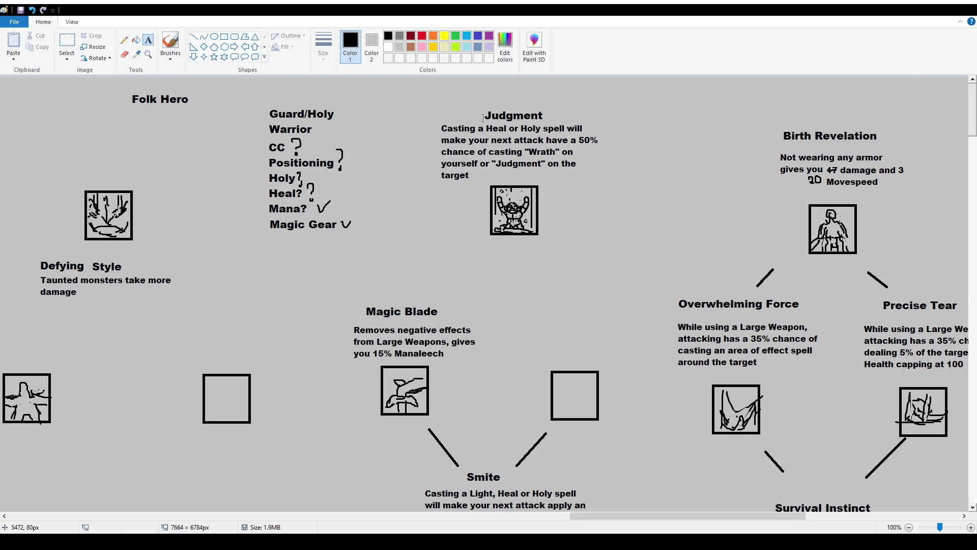
click(66, 46)
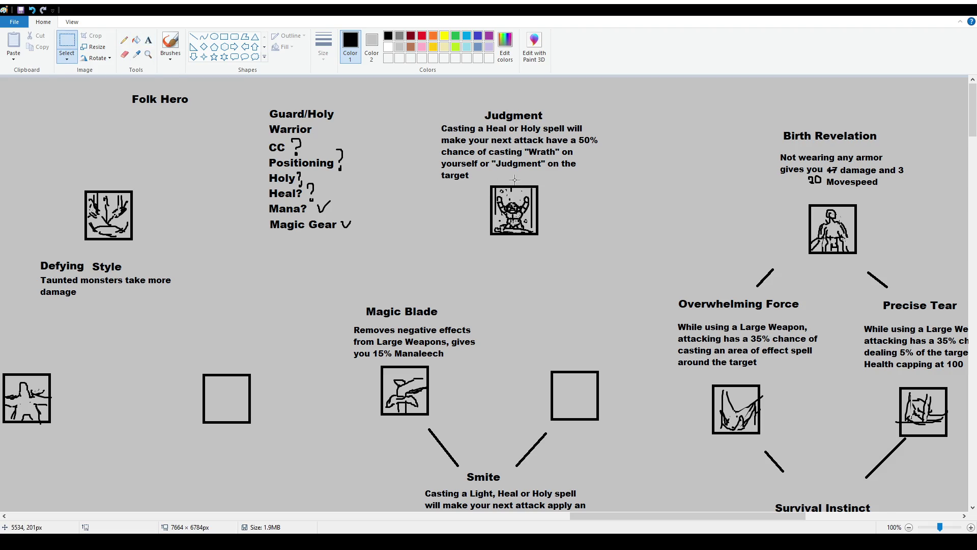
mouse_move(621, 516)
mouse_down()
mouse_move(186, 492)
mouse_move(658, 491)
mouse_move(640, 492)
mouse_up()
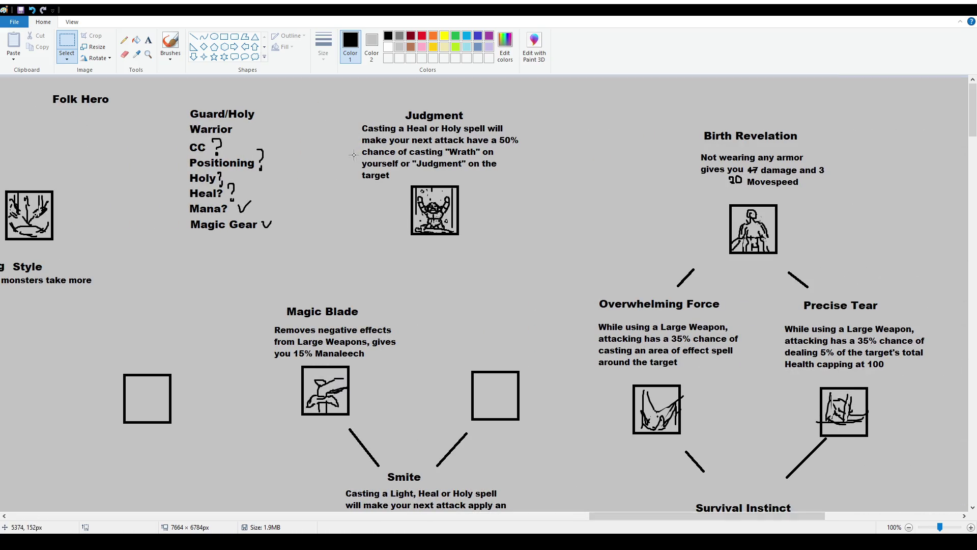
drag(354, 148, 510, 181)
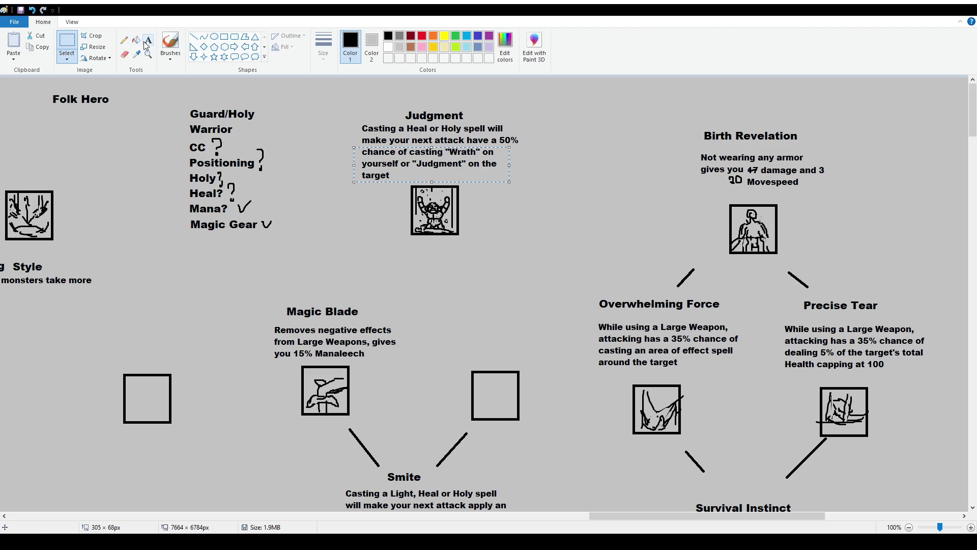
click(419, 162)
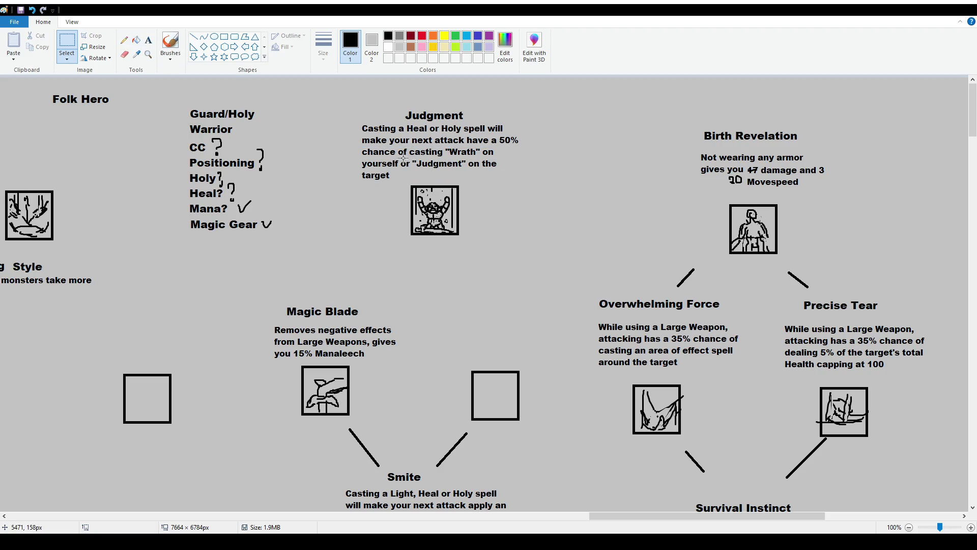
drag(399, 157, 567, 177)
key(Delete)
drag(354, 169, 402, 185)
key(Delete)
Add 'or a 50% chance of casting it on yourself,' after 'yourself' and commit it.
click(149, 40)
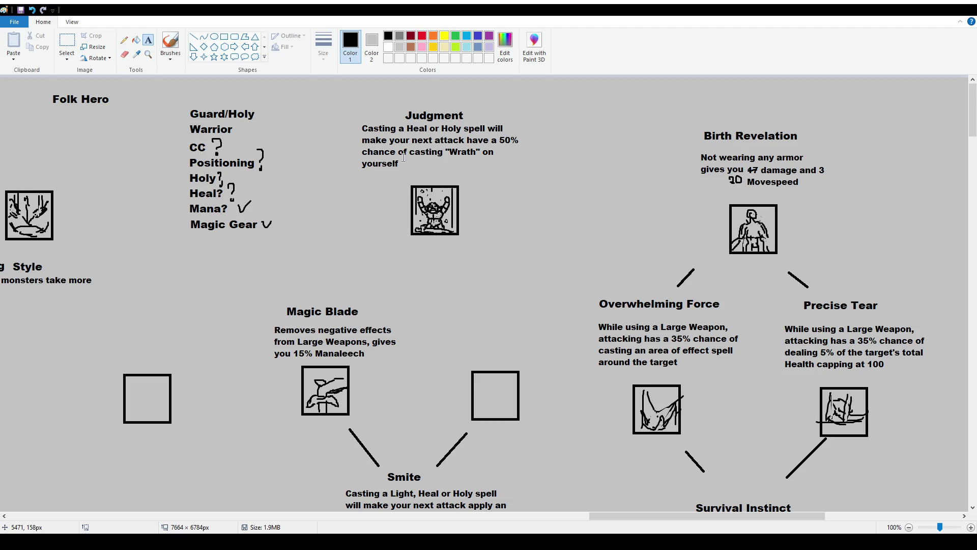
drag(401, 157, 523, 172)
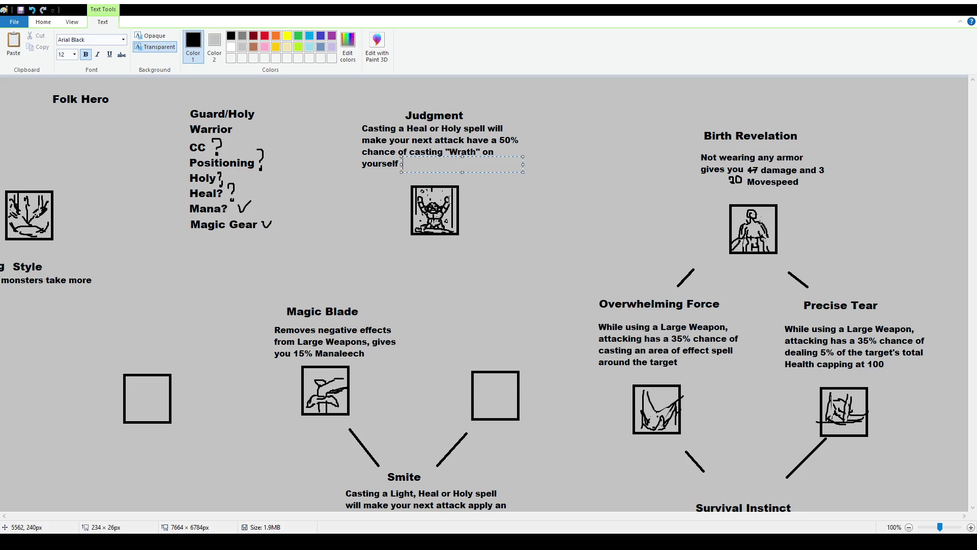
text(or a 50% chance of casting it )
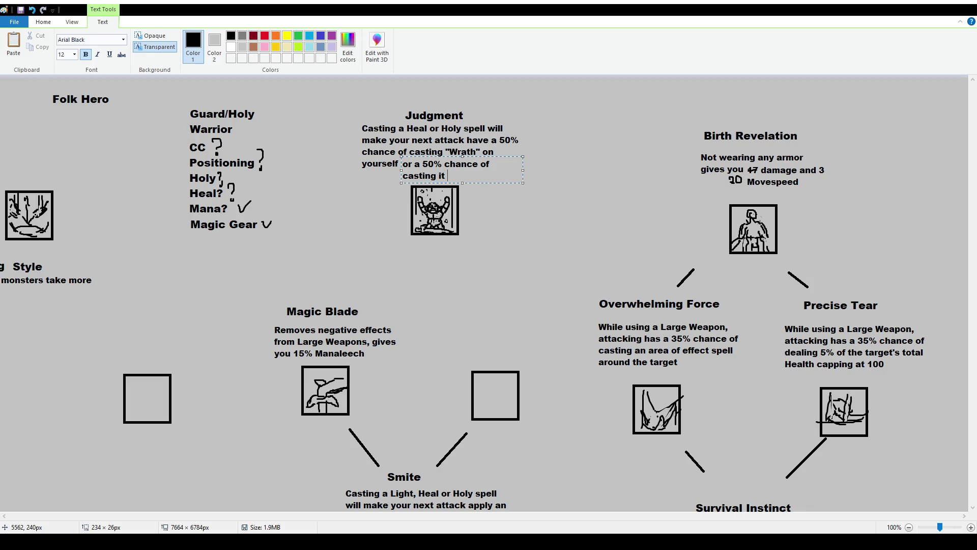
text(on yourself)
drag(479, 157, 478, 155)
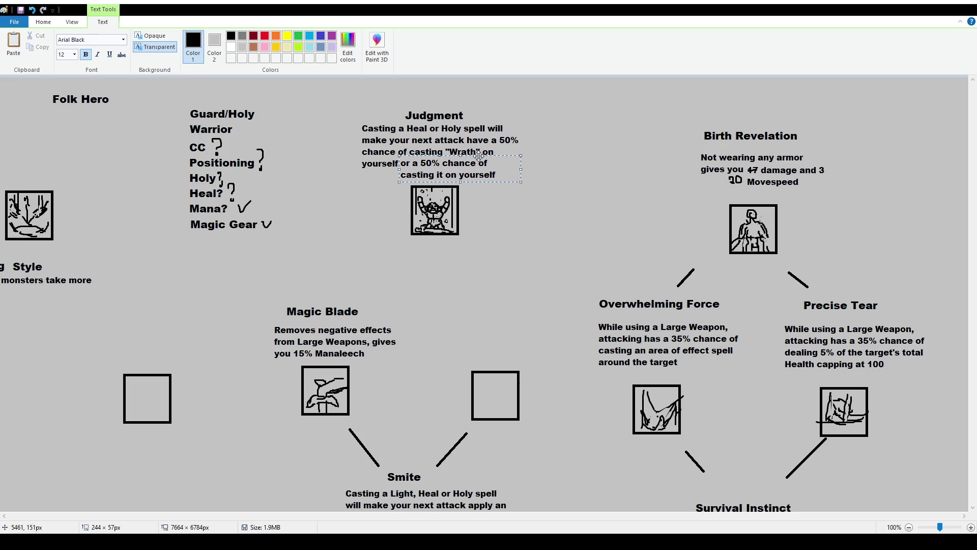
click(480, 200)
drag(480, 200, 583, 269)
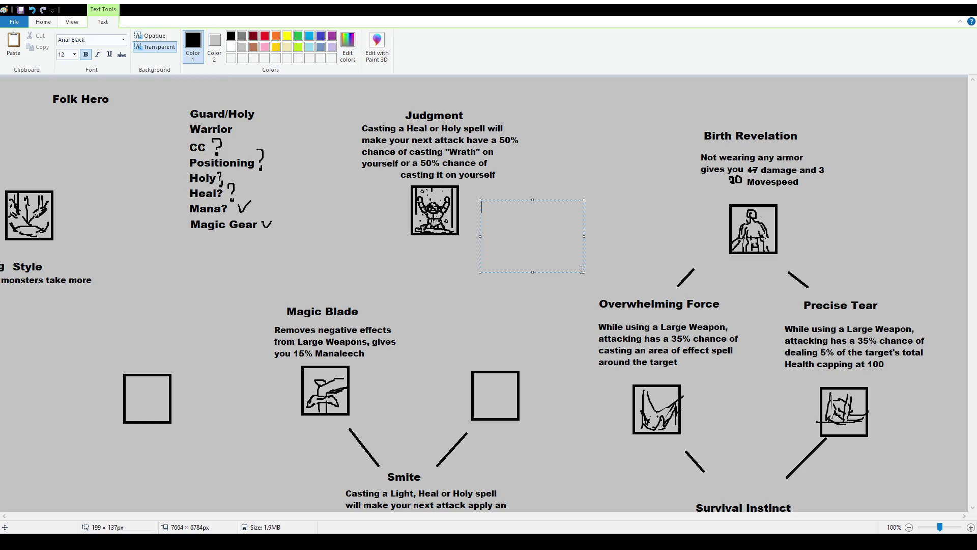
Write a size-10 Wrath note: 35-65 base damage, slow, 1x1 AoE, self-damage warning.
click(67, 53)
text(10Wrath)
key(Return)
text(Base Damage of)
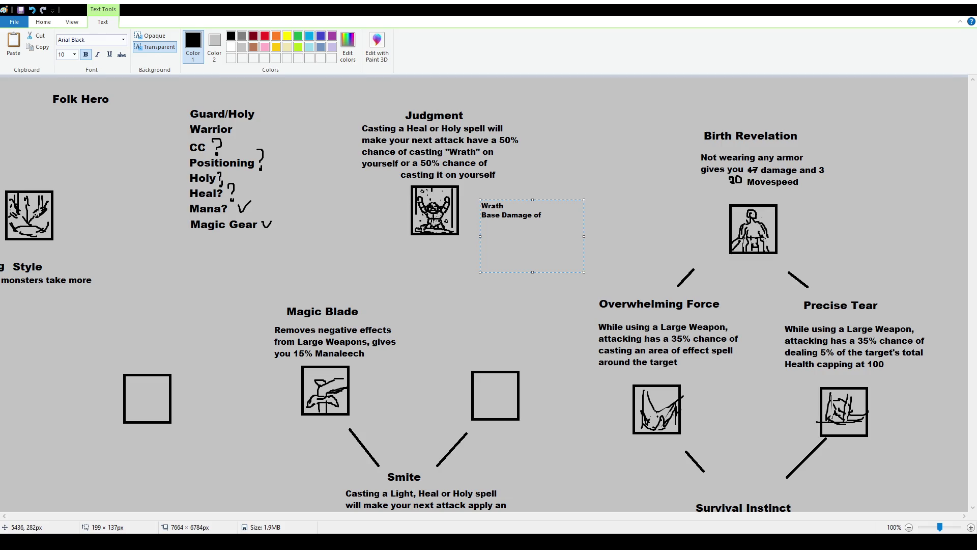
text(35)
text(-)
text(65)
text(Mag)
key(BackSpace)
key(BackSpace)
key(BackSpace)
key(Return)
text(Slows Down t)
text(arget)
text(1x1 AoE)
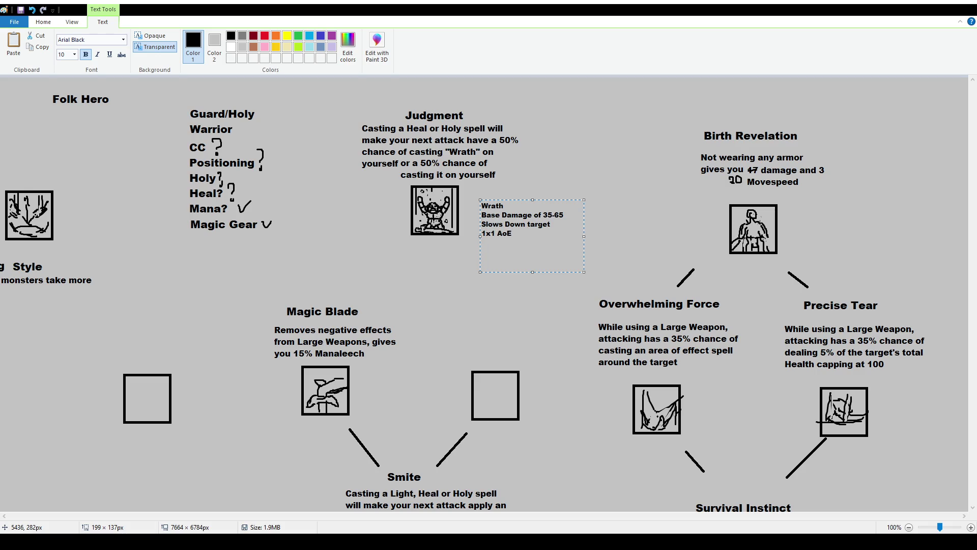
text((Will deal damage y)
text(argeted on you))
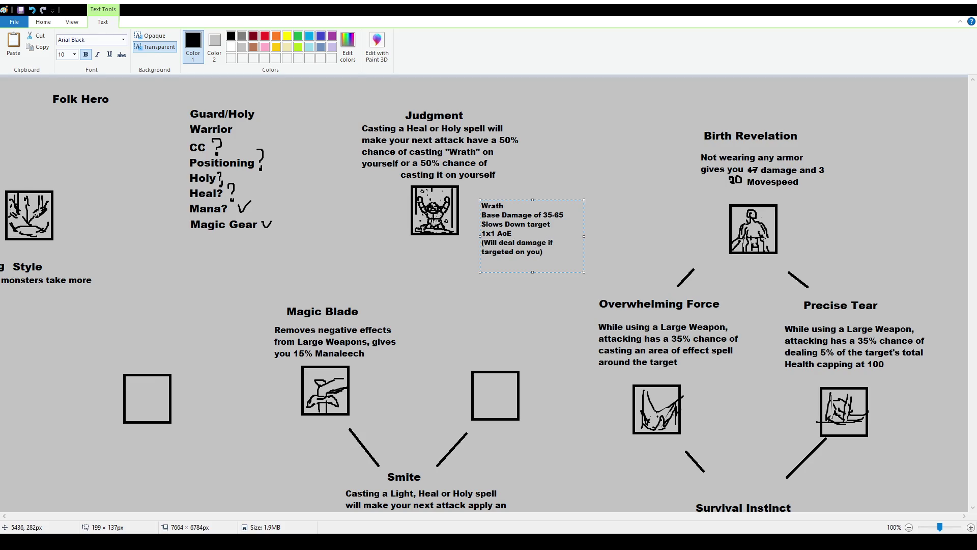
text( to you)
click(247, 187)
Shift the Wrath stats note slightly up and left beside the Judgment icon.
click(71, 39)
drag(470, 193, 589, 265)
drag(581, 201, 577, 199)
key(Escape)
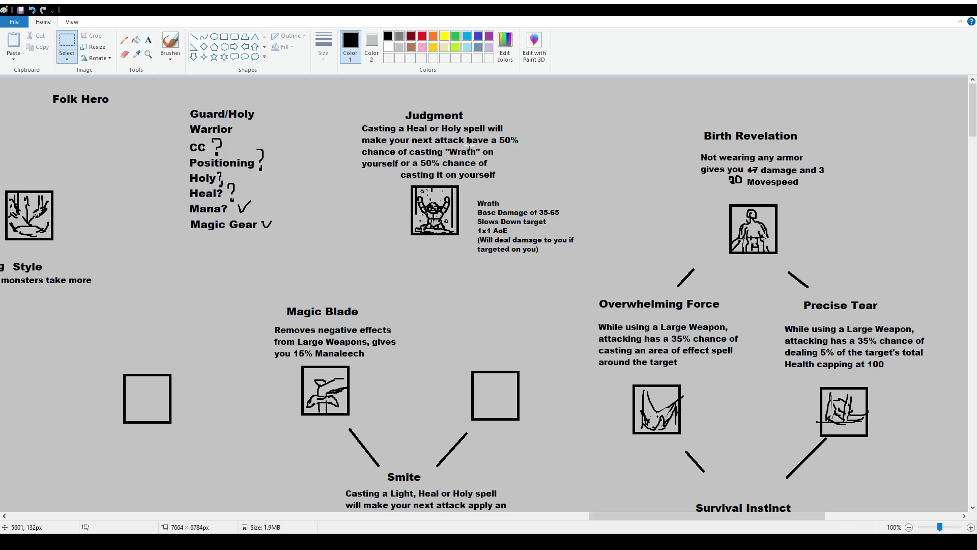
Replace the word 'yourself' in the description with 'your target' in the larger font.
drag(356, 158, 398, 172)
key(Delete)
click(148, 40)
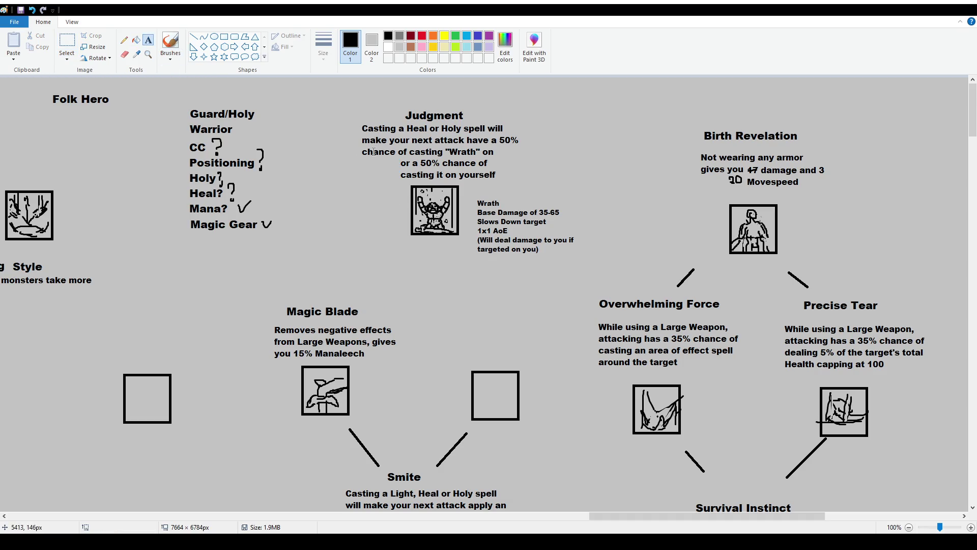
drag(356, 156, 408, 173)
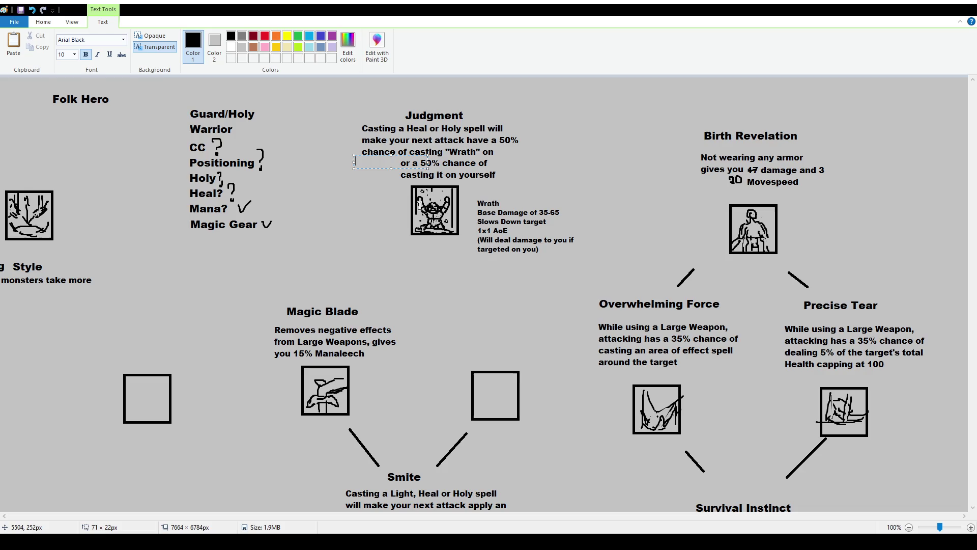
text(your tr)
key(BackSpace)
text(arget)
key(ctrl+a)
text(12)
key(Return)
mouse_move(414, 155)
mouse_down()
mouse_move(399, 156)
mouse_move(408, 154)
mouse_up()
click(495, 231)
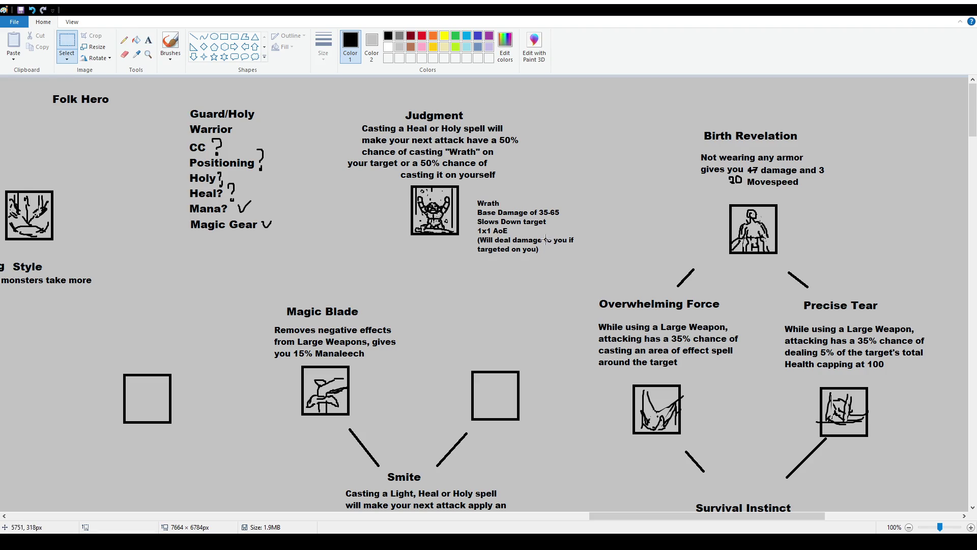
Move the Wrath note's lower lines down slightly and adjust selections near Judgment.
mouse_move(474, 226)
mouse_down()
mouse_move(569, 254)
mouse_move(567, 263)
mouse_move(566, 252)
mouse_up()
click(147, 45)
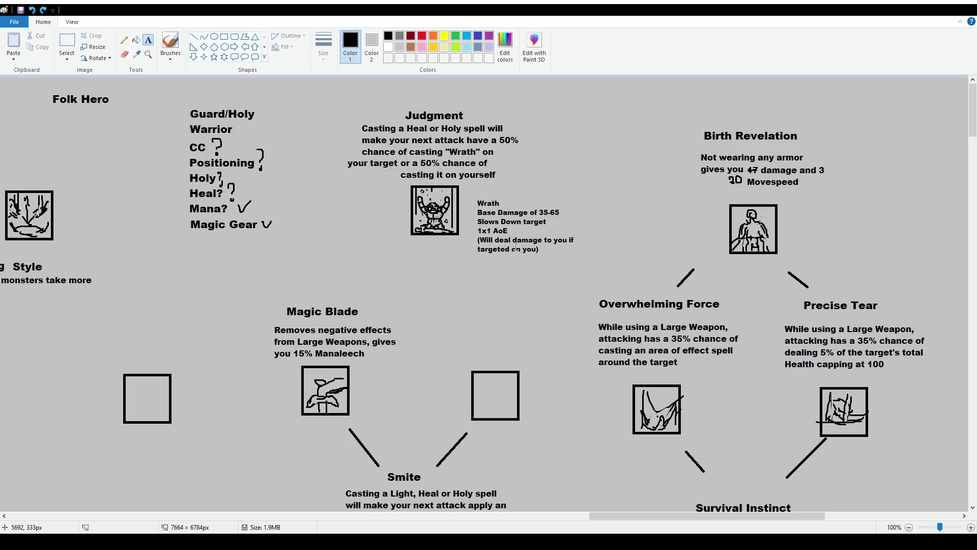
click(67, 45)
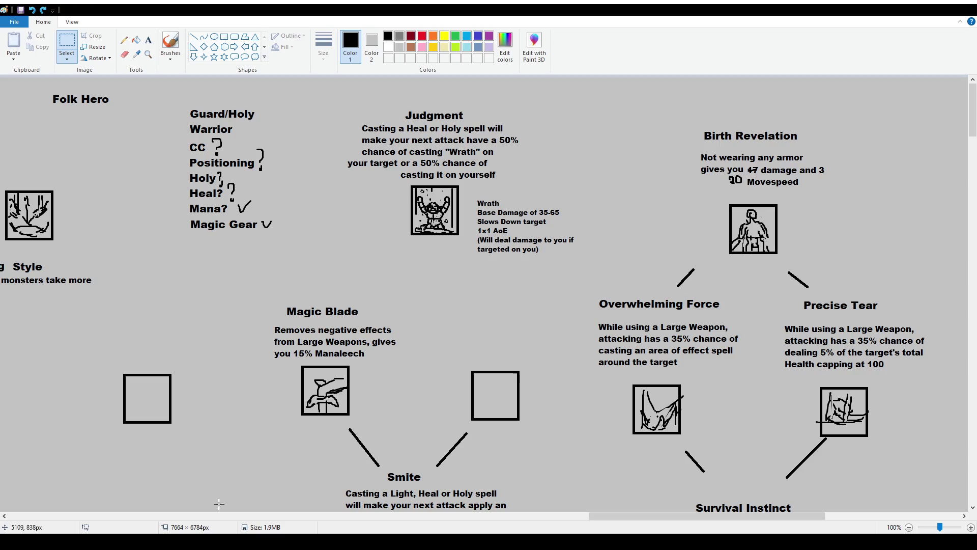
click(66, 36)
drag(338, 122, 366, 137)
click(351, 141)
Delete the old casting-chance lines so the description stops at 'make your next attack,'.
drag(466, 136, 546, 155)
key(Delete)
drag(339, 145, 609, 197)
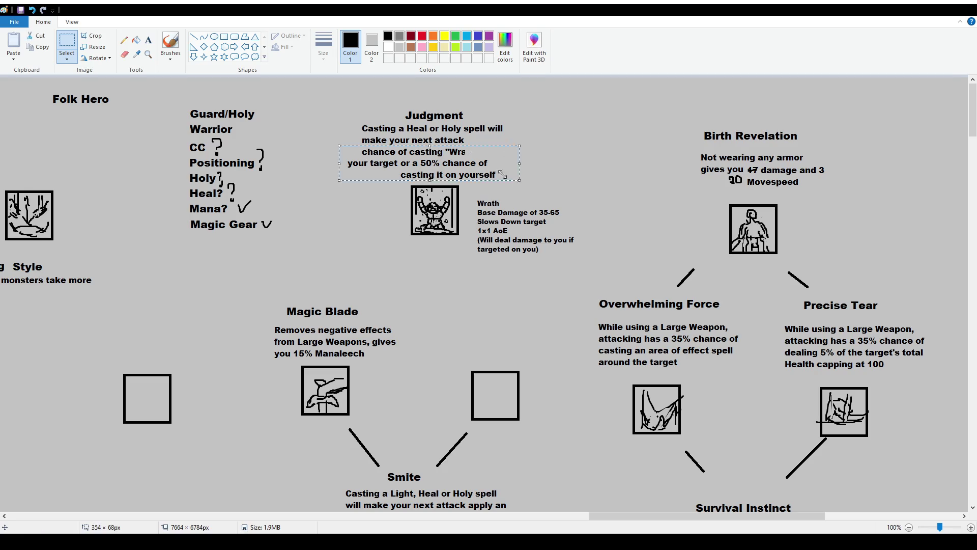
key(Delete)
click(149, 40)
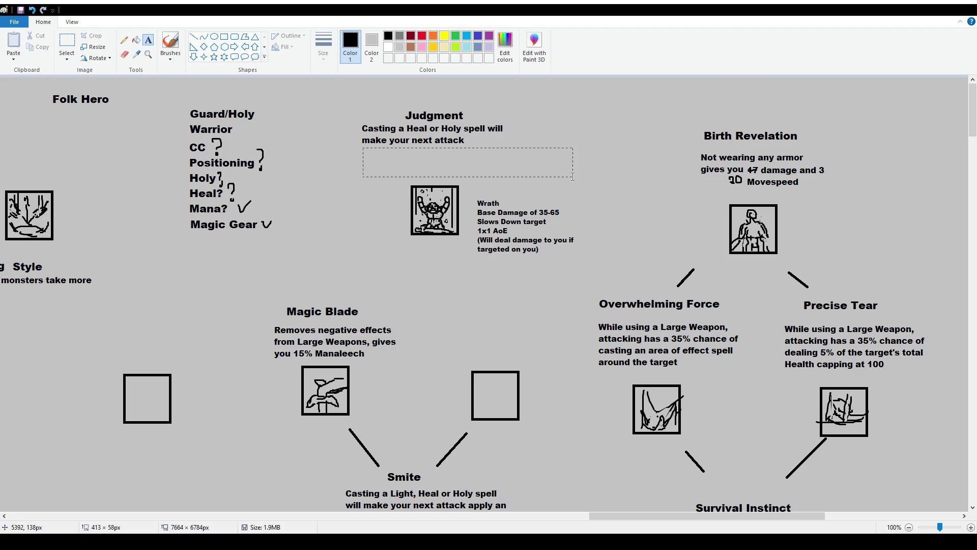
Add 'cast "Wrath" on yourself / or on your target' on two lines under the description.
drag(362, 145, 575, 178)
text(cast "Wrath:")
key(BackSpace)
text(" on yourt)
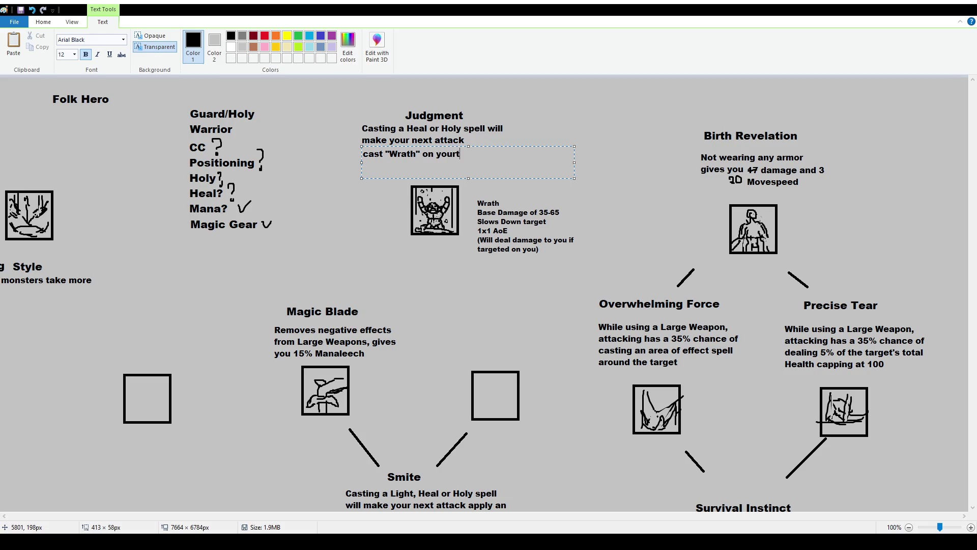
key(BackSpace)
text(self or on your target)
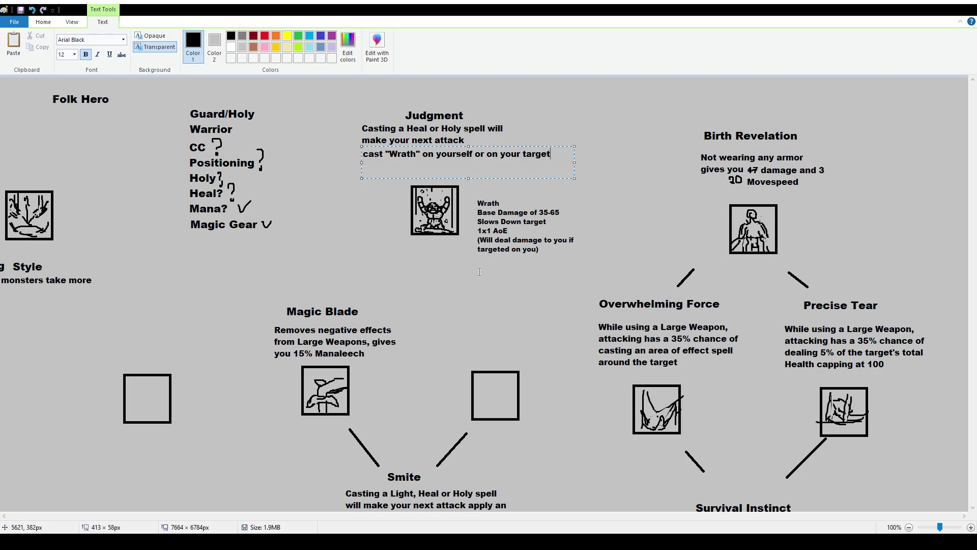
click(477, 154)
key(Return)
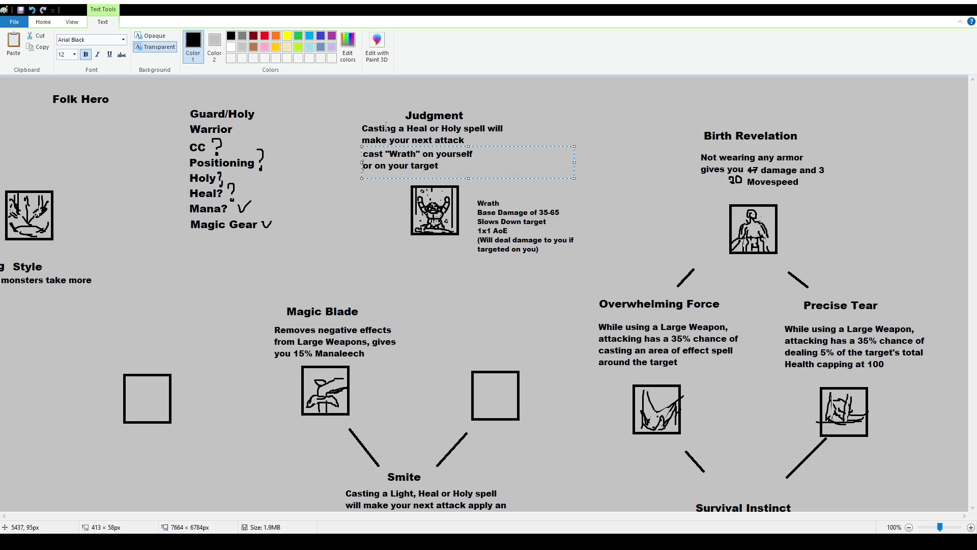
drag(442, 145, 442, 144)
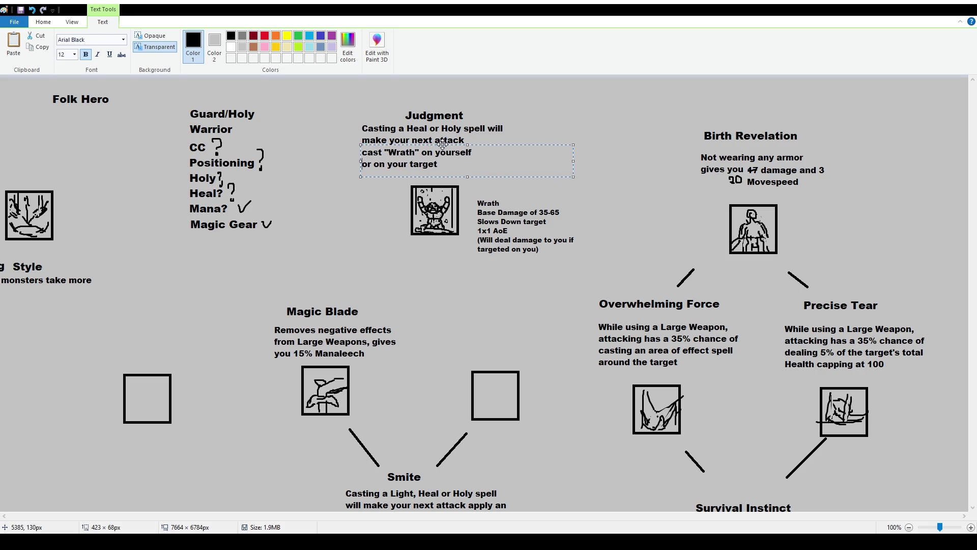
click(309, 89)
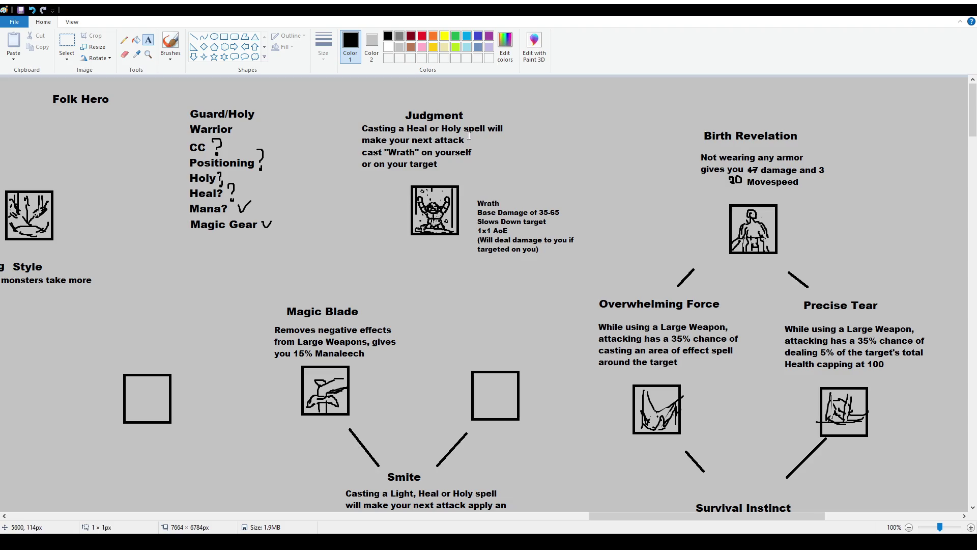
Insert 'have a chance to' right after 'make your next attack' and commit it.
drag(467, 134, 561, 148)
text(have a chance to)
drag(521, 135, 525, 131)
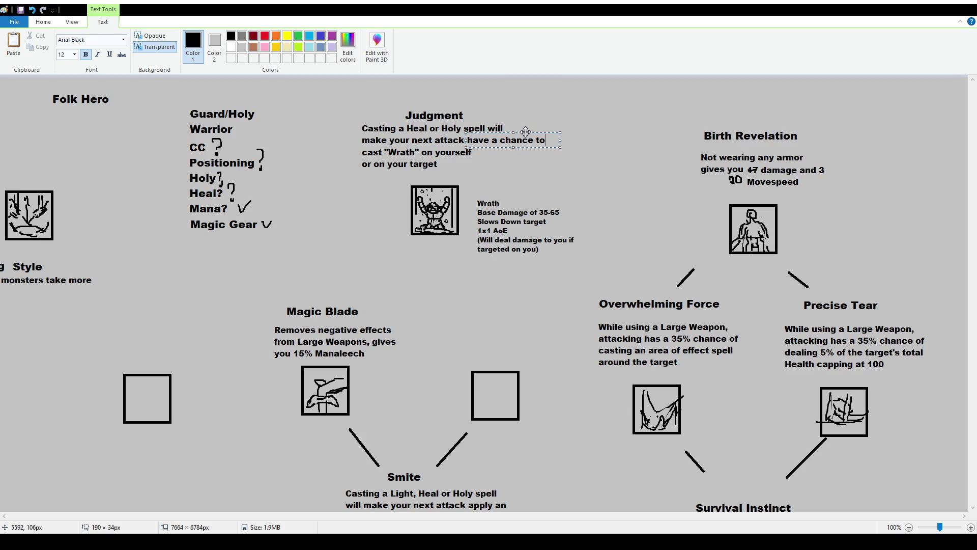
click(527, 191)
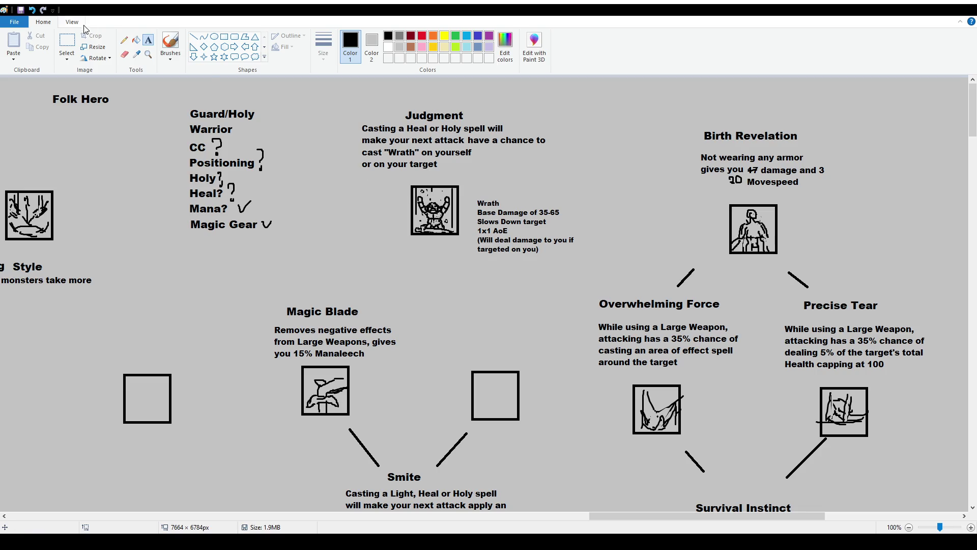
click(68, 44)
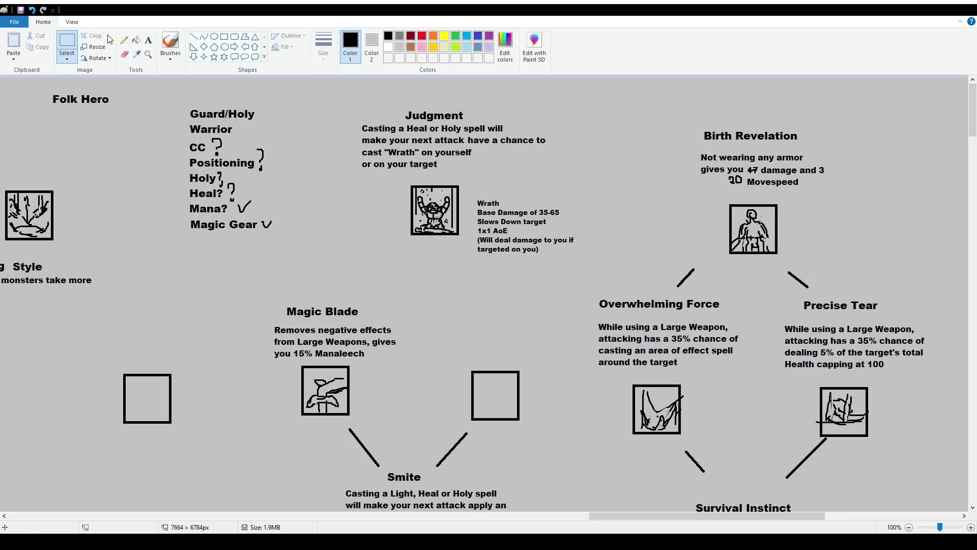
click(148, 39)
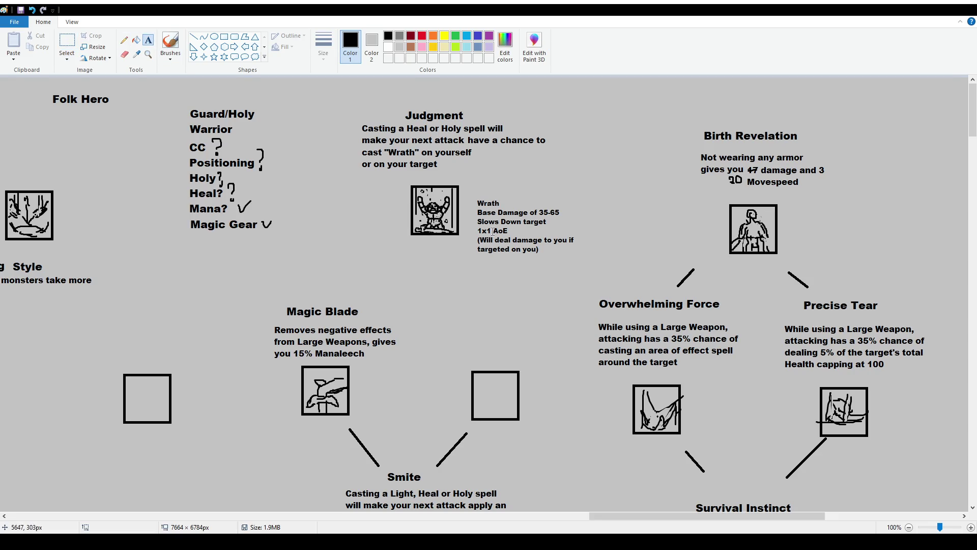
Add a size-10 '(on yourself)' label after the word Wrath.
mouse_move(537, 204)
mouse_down()
mouse_move(504, 195)
mouse_move(597, 214)
mouse_up()
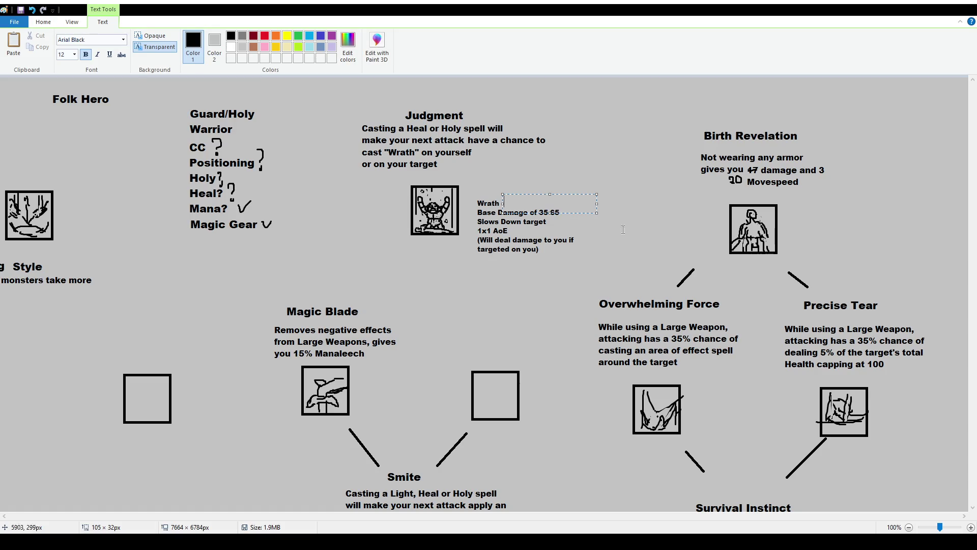
text((on youtself))
key(ctrl+a)
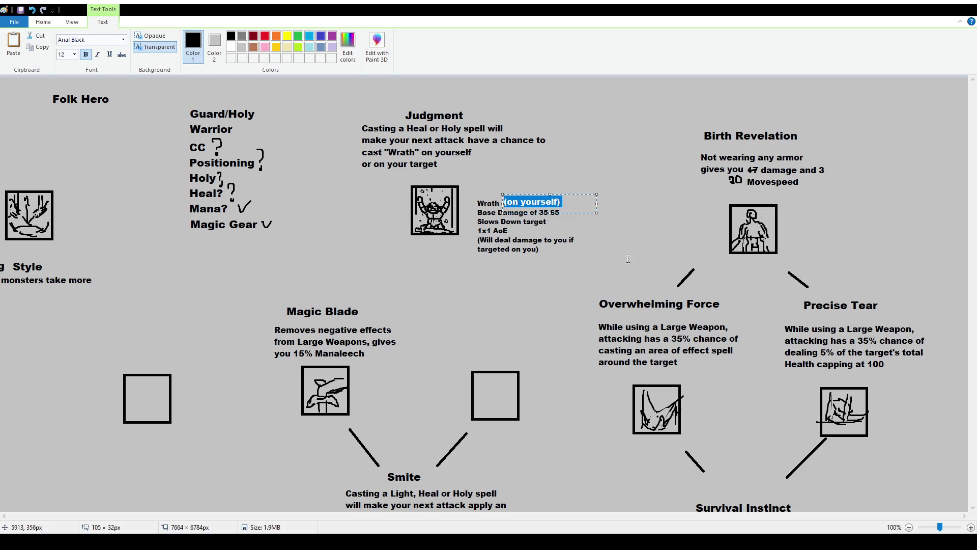
text(10)
key(Return)
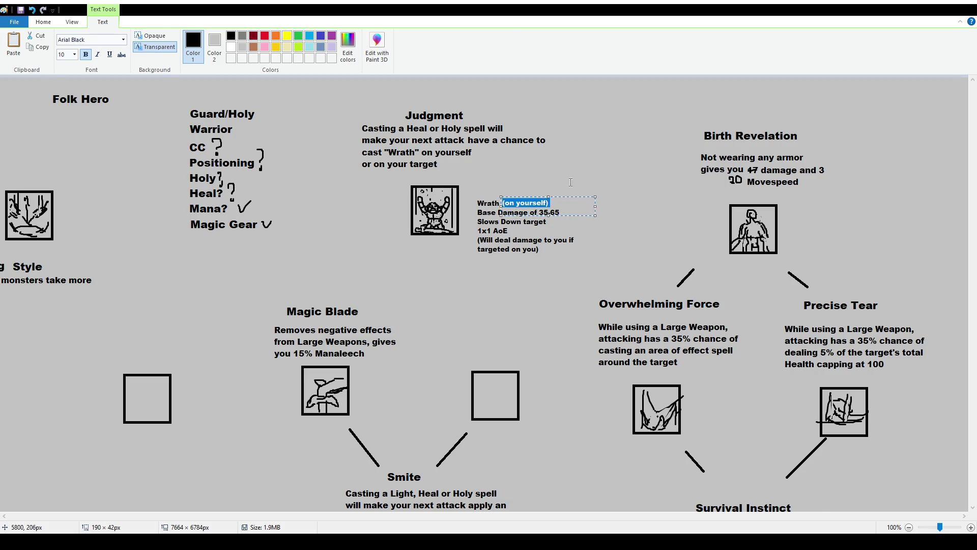
click(603, 229)
Delete the word 'target' after Slows Down and the self-damage warning lines.
drag(552, 227, 517, 214)
key(Delete)
drag(585, 259, 466, 234)
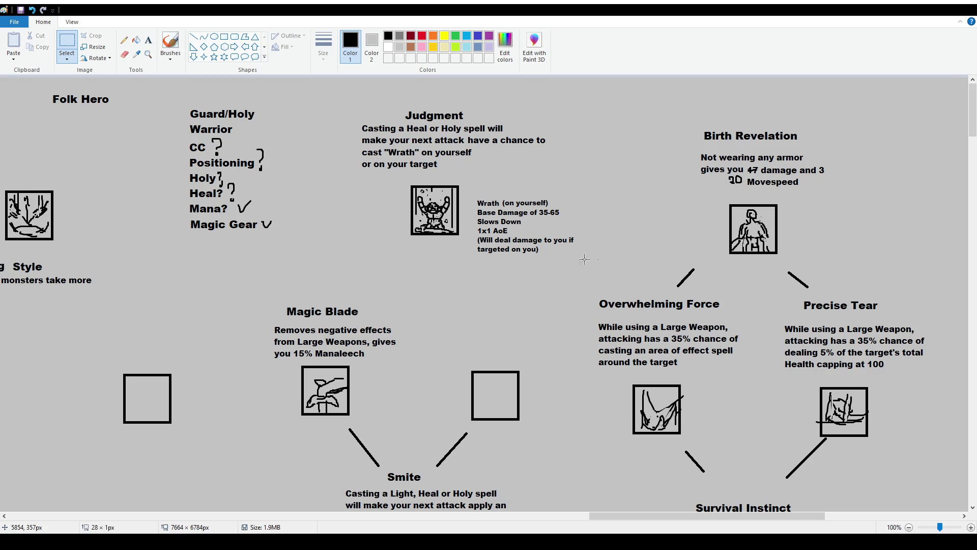
key(Delete)
click(148, 40)
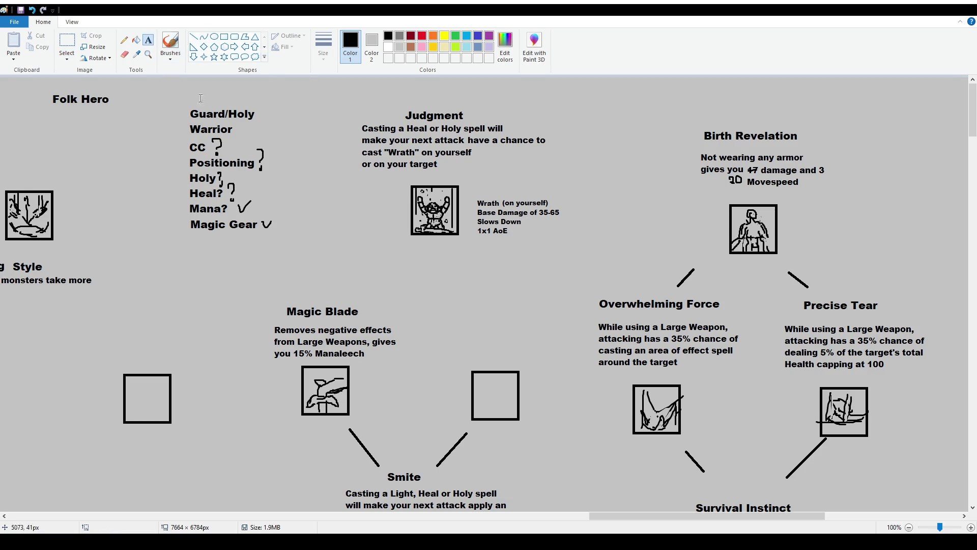
Write 'Wrath (on target)': Base Damage 25, Magic Multiplier 75%, Slows Down, 1x1 AoE, aligned below.
drag(470, 236, 539, 274)
text(Wrath (o)
text(n target))
text(ase Damage 25)
key(Return)
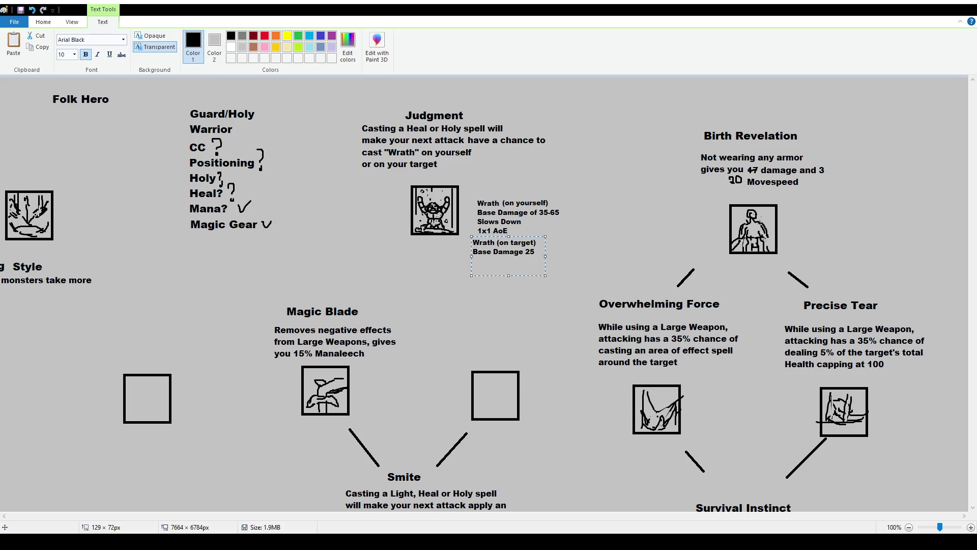
text(Magic Multiplier 75)
text(%)
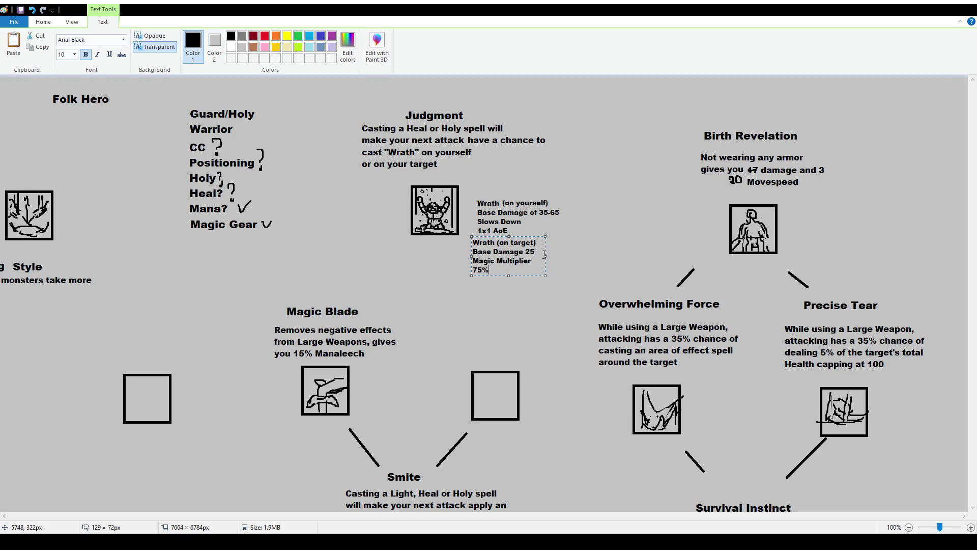
drag(545, 255, 559, 254)
key(Return)
text(Slows Down)
key(Return)
text(1x1 AoE)
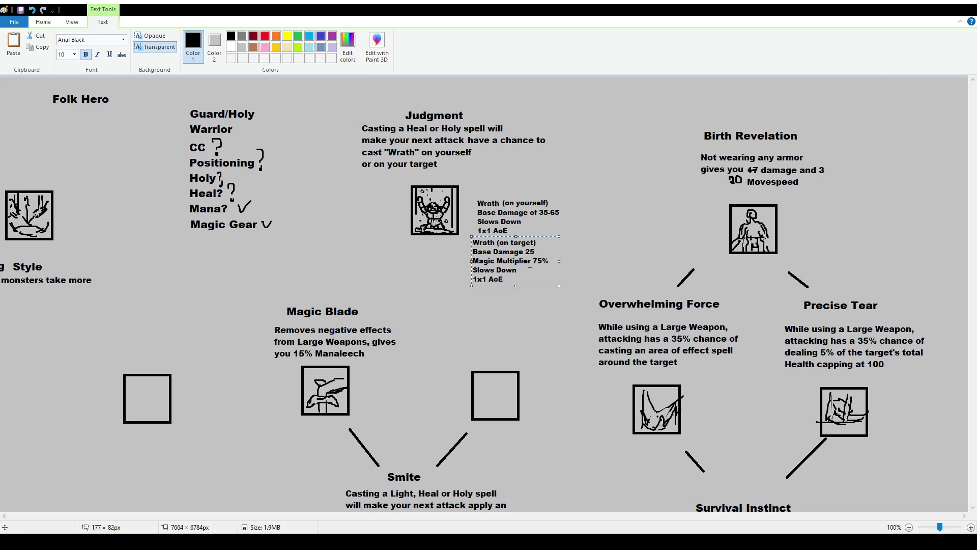
drag(536, 238, 542, 237)
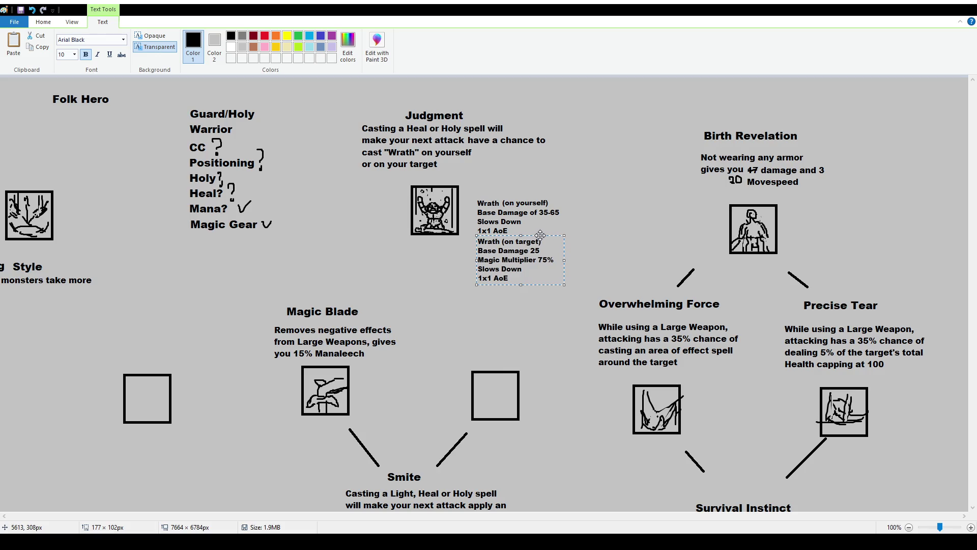
click(560, 222)
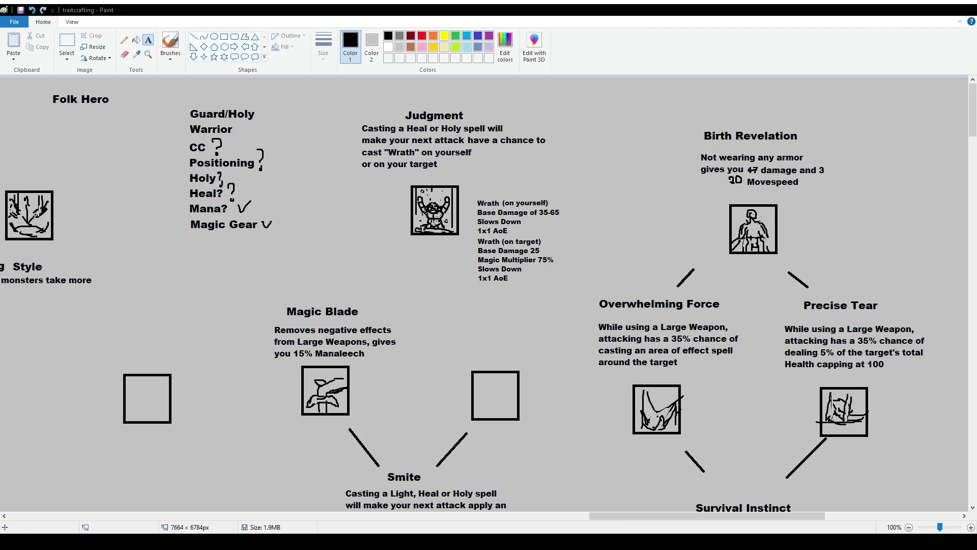
Move both Wrath blocks up beside the Judgment icon and undo a stray brush dash.
click(66, 46)
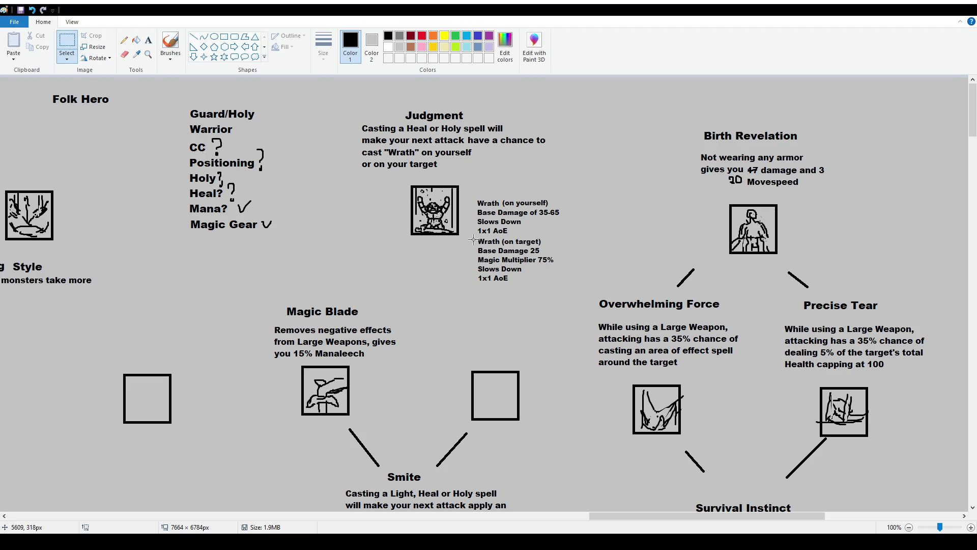
mouse_move(472, 239)
mouse_down()
mouse_move(569, 289)
mouse_move(557, 274)
mouse_up()
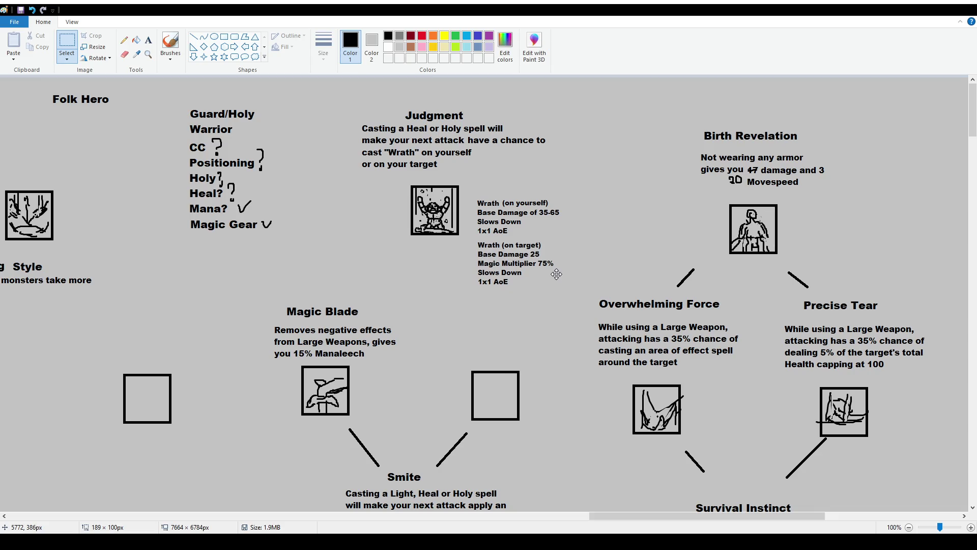
mouse_move(466, 186)
mouse_down()
mouse_move(576, 297)
mouse_move(552, 252)
mouse_up()
click(367, 160)
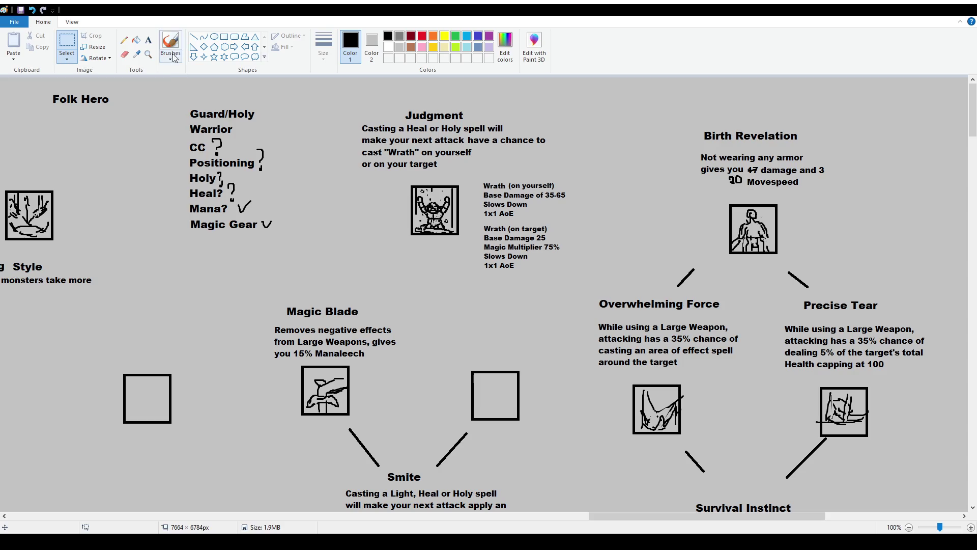
click(173, 54)
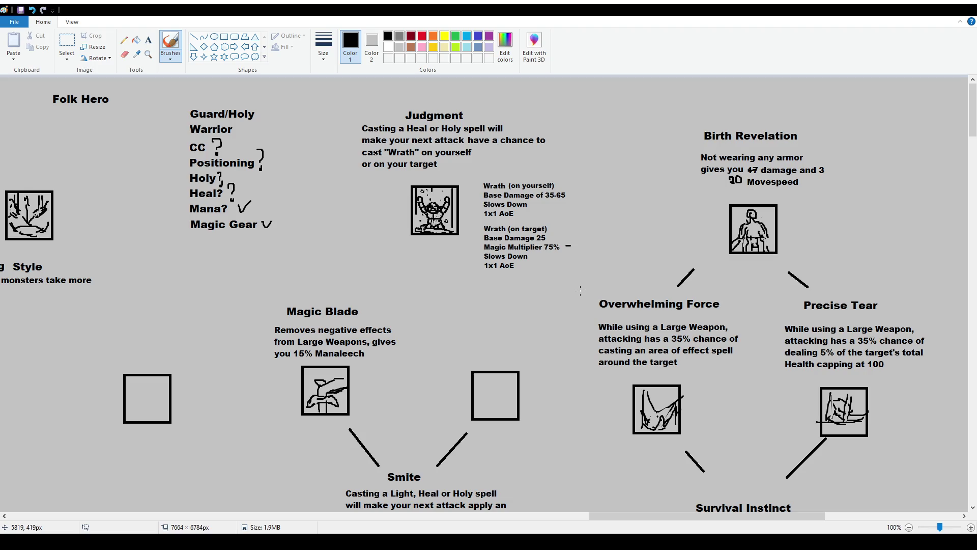
key(ctrl+z)
Delete the Wrath (on target) stats block.
click(66, 44)
drag(479, 222, 573, 279)
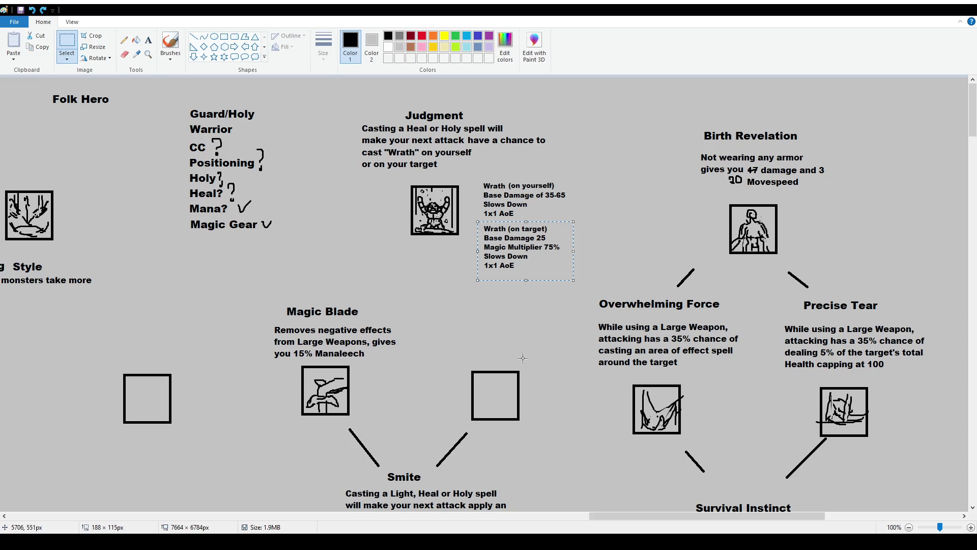
key(Delete)
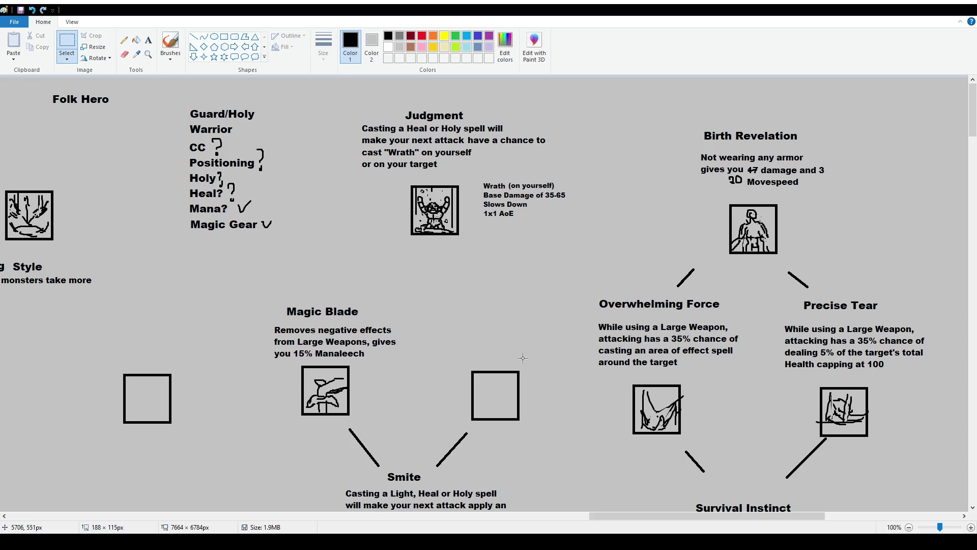
click(169, 45)
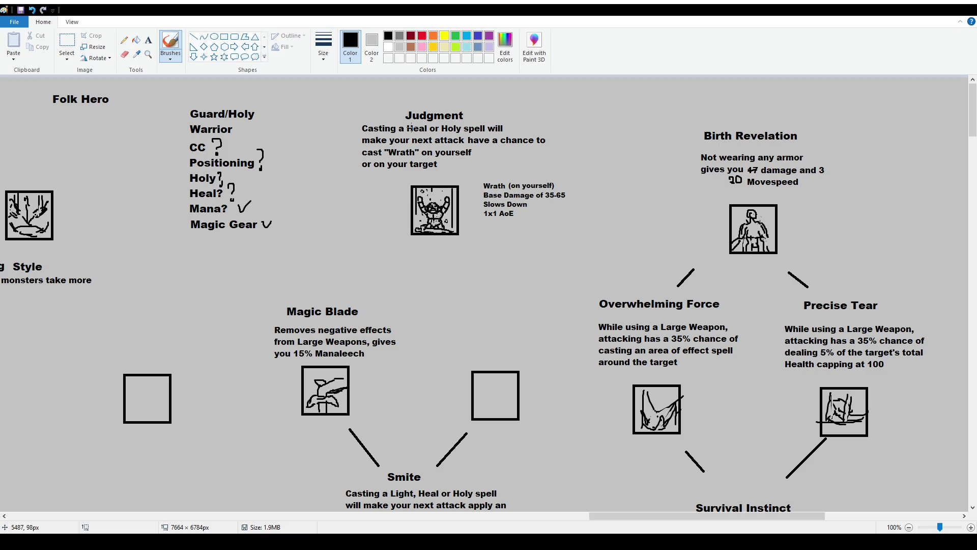
Strike through 'Heal or' in Judgment and move Slows Down / 1x1 AoE lower.
mouse_move(412, 128)
mouse_down()
mouse_move(438, 128)
mouse_move(409, 129)
mouse_up()
click(470, 242)
click(68, 44)
drag(496, 209, 552, 242)
mouse_move(476, 195)
mouse_down()
mouse_move(535, 223)
mouse_move(504, 239)
mouse_up()
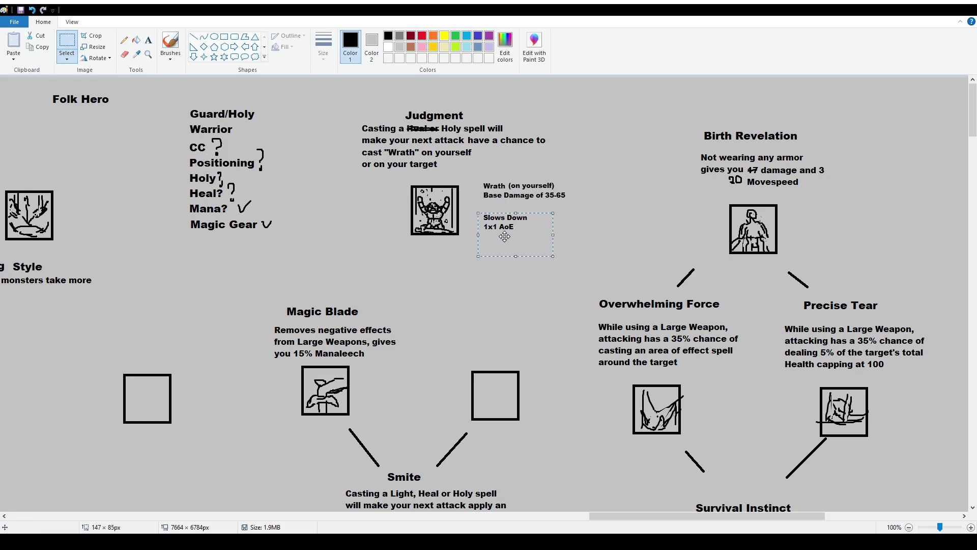
Add a 'Magic Multiplier 65%' line under Base Damage.
click(148, 40)
drag(483, 202, 567, 216)
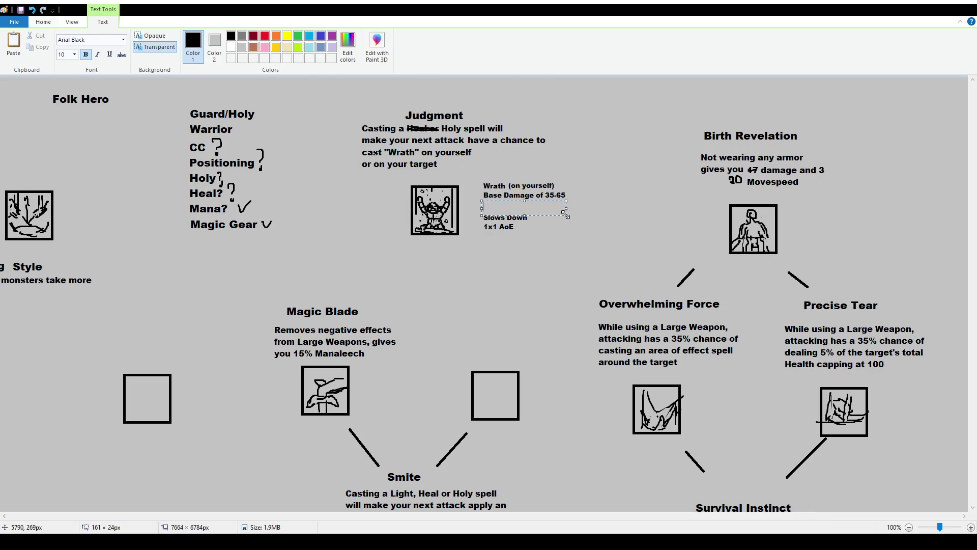
text(Magic Multiplier)
key(ctrl+a)
click(482, 207)
text(65%)
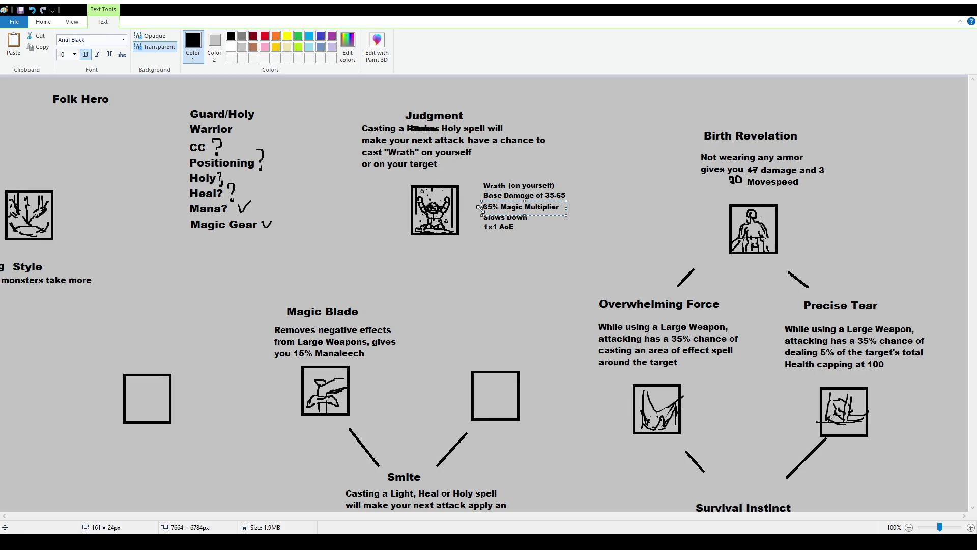
key(ctrl+z)
text(65%)
click(176, 91)
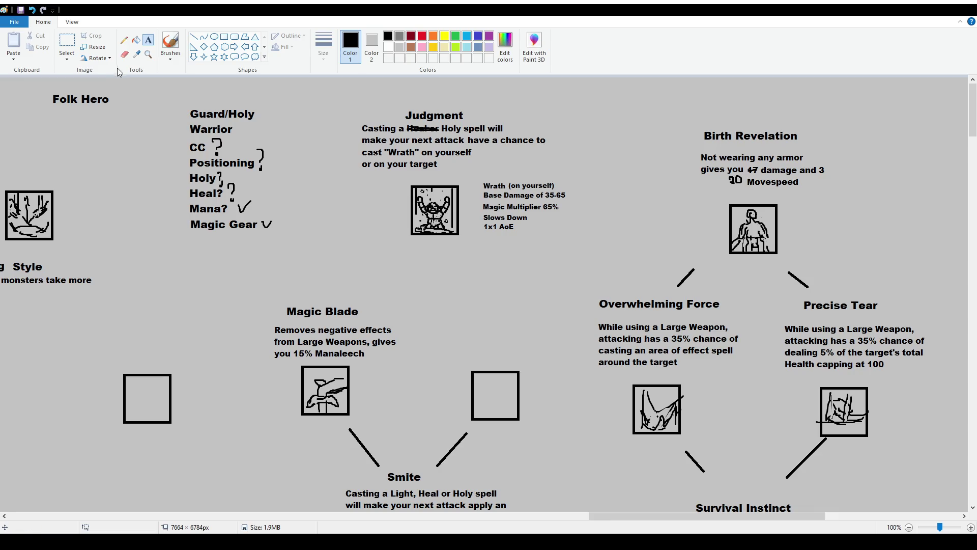
Replace the 35-65 damage range with 45 and commit the Wrath stats note.
click(66, 46)
drag(544, 190, 587, 197)
key(Delete)
click(148, 40)
text(45)
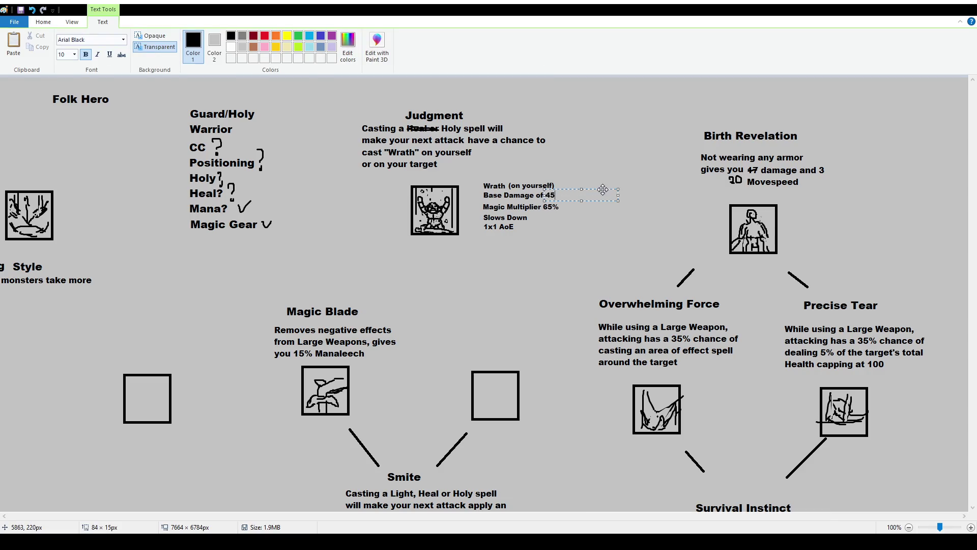
drag(603, 190, 604, 188)
click(519, 161)
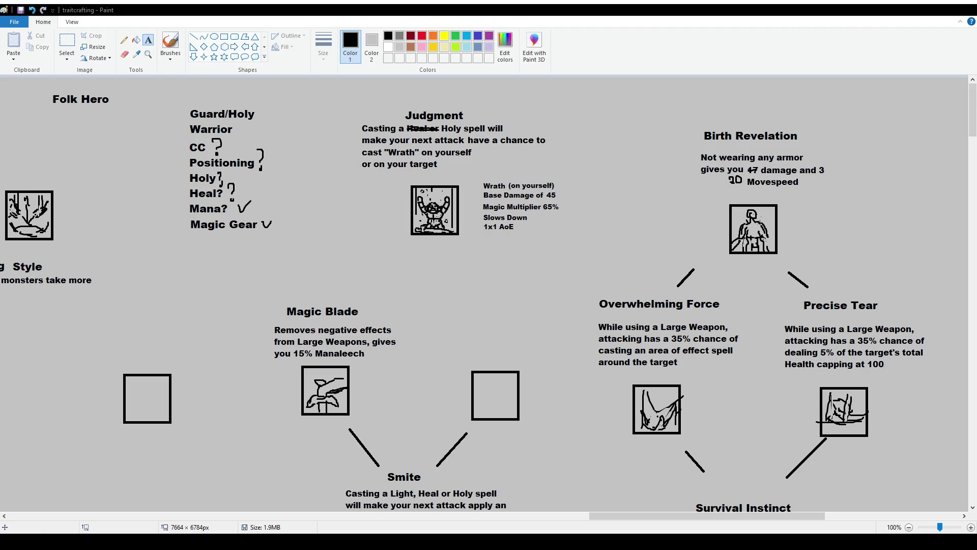
click(66, 44)
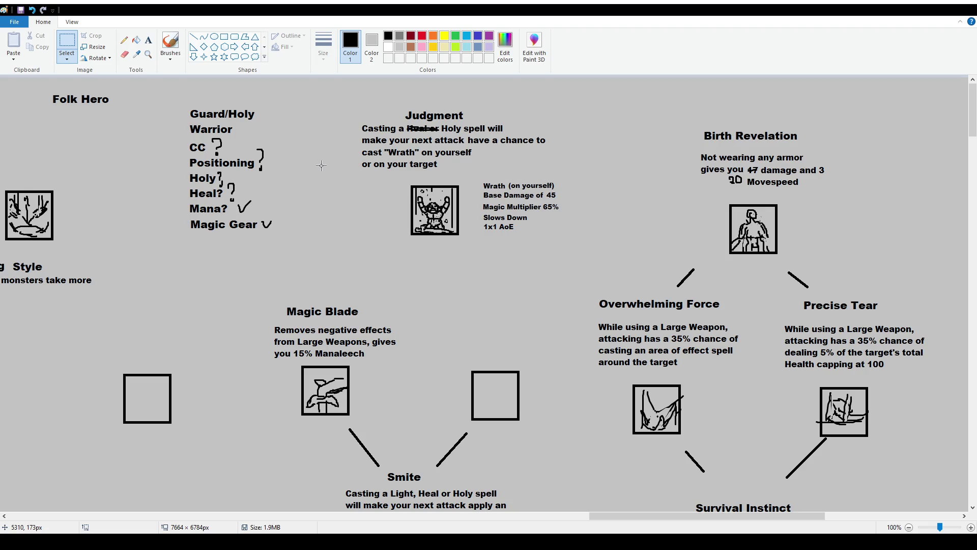
click(194, 36)
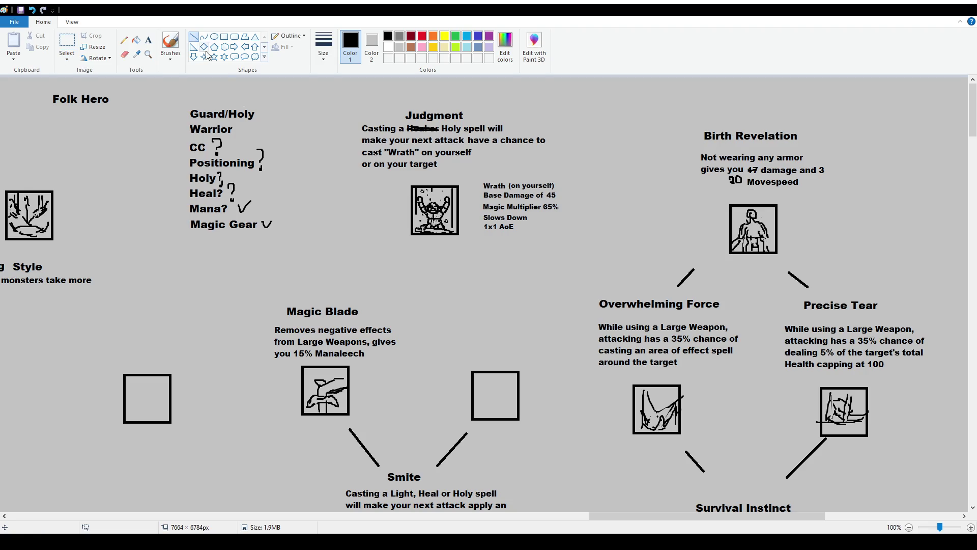
Draw a diagonal line from Judgment to Magic Blade and circle Guard/Holy list items.
drag(354, 289, 395, 245)
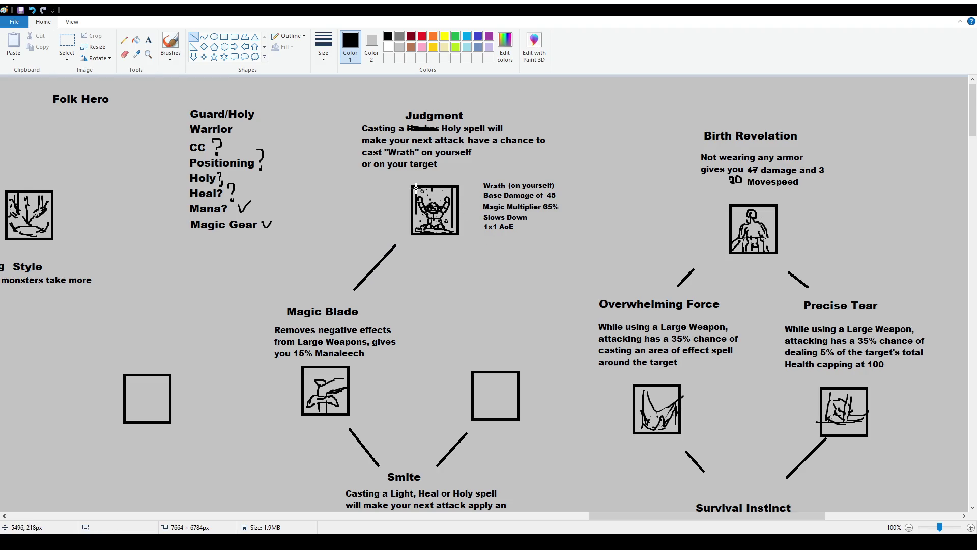
click(170, 46)
mouse_move(197, 167)
mouse_down()
mouse_move(184, 163)
mouse_move(191, 151)
mouse_move(180, 129)
mouse_move(183, 108)
mouse_move(200, 102)
mouse_up()
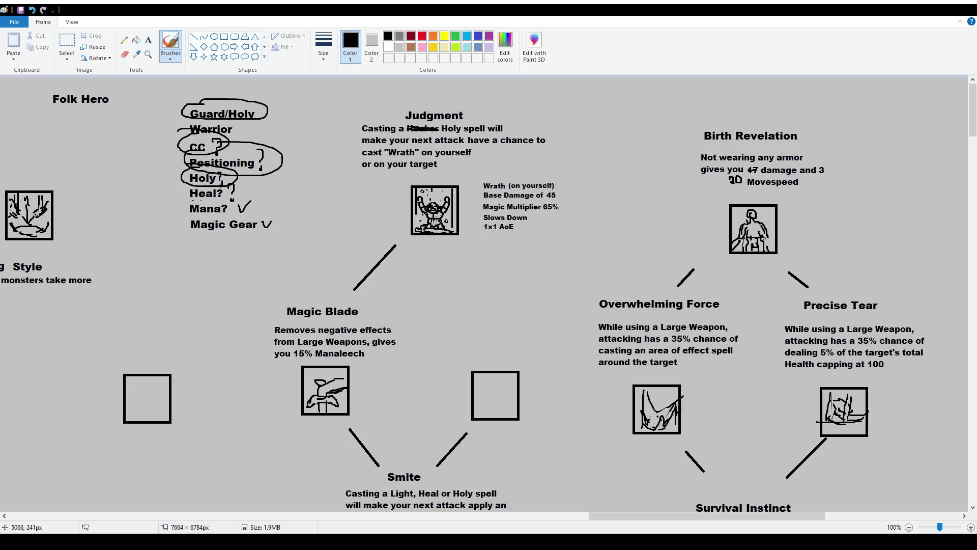
drag(185, 191, 185, 183)
Undo the stray Heal?/Mana? circles and start a text box for the new skill title.
key(ctrl+z)
drag(183, 200, 187, 200)
key(ctrl+z)
key(ctrl+z)
key(ctrl+z)
key(ctrl+z)
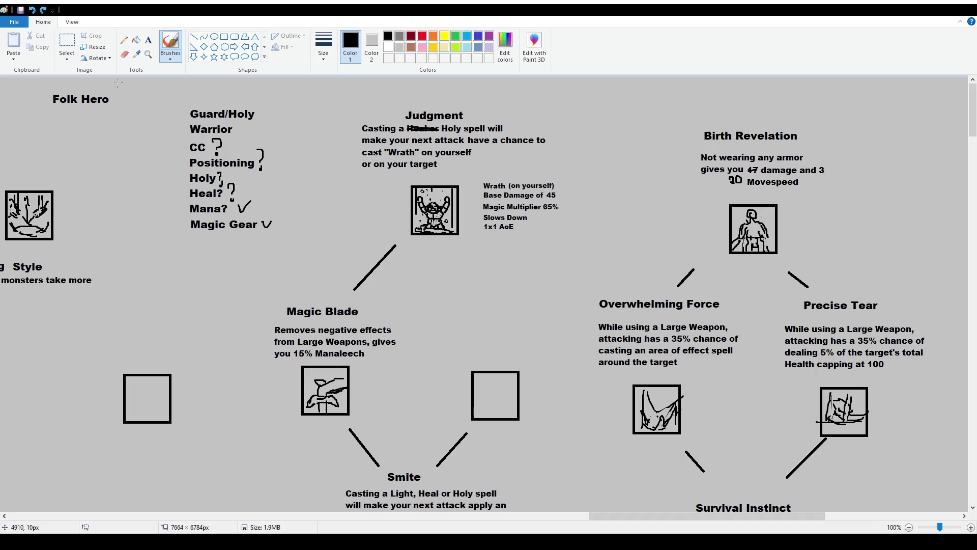
click(147, 40)
click(450, 299)
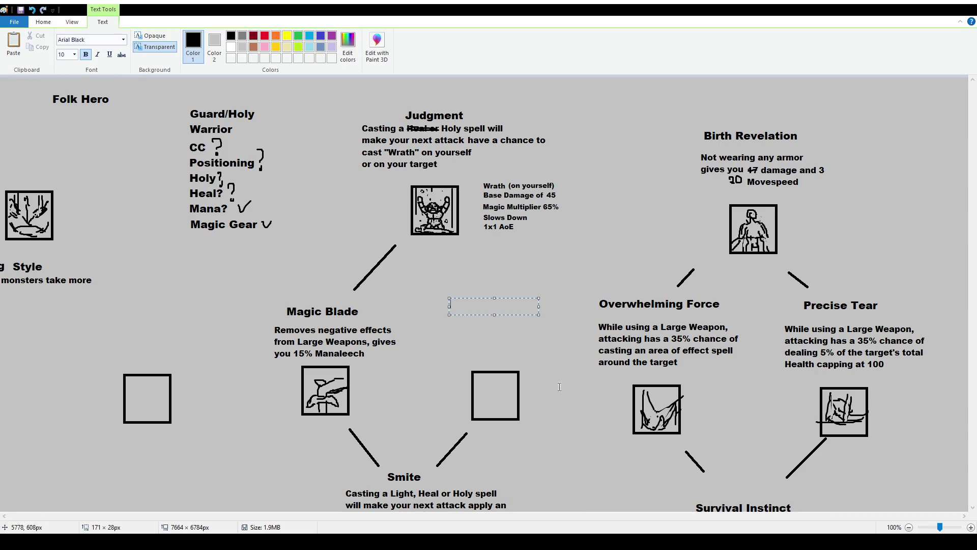
text(12)
Place the 'Gemmed Hilt' skill title at font size 12 on the canvas.
key(Return)
text(Gemmed Hilt)
key(ctrl+a)
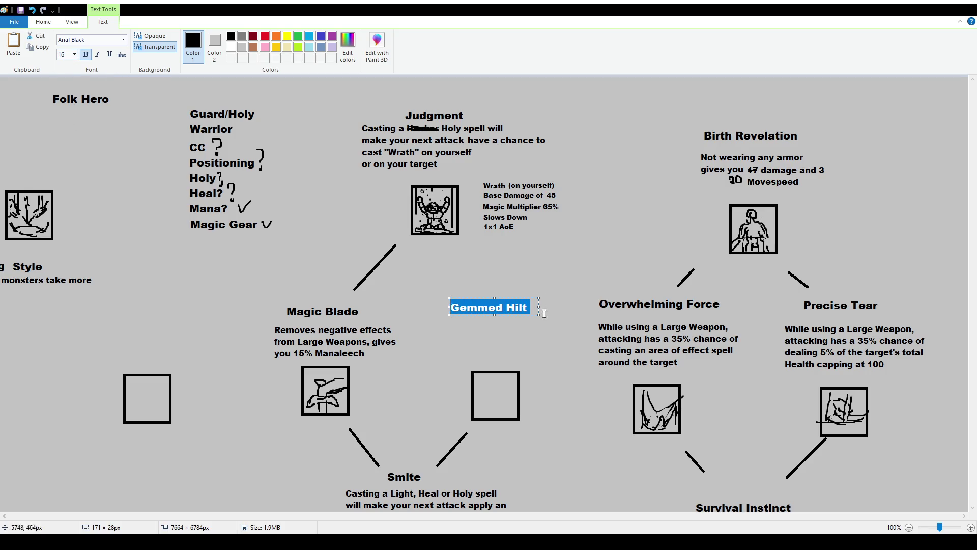
click(72, 123)
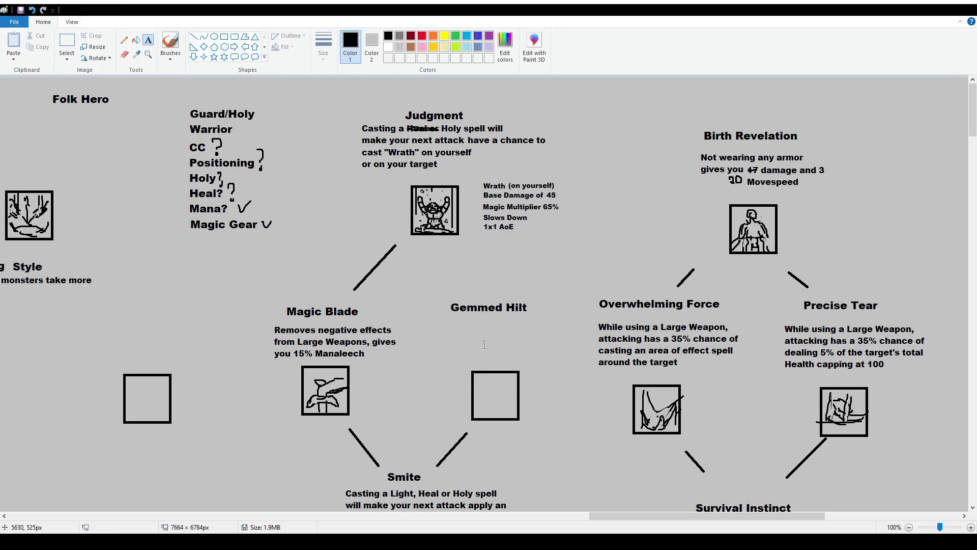
Add the description: Holy and Heal spells cost 25% less, grants 15% Spellvamp.
drag(435, 323, 561, 362)
key(Return)
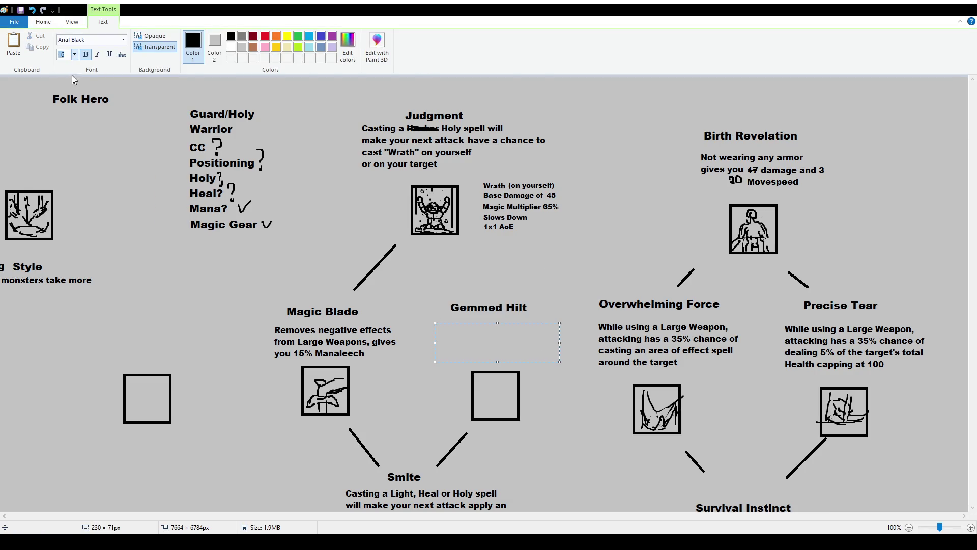
text(12)
text(Reduces the cost of Holy and )
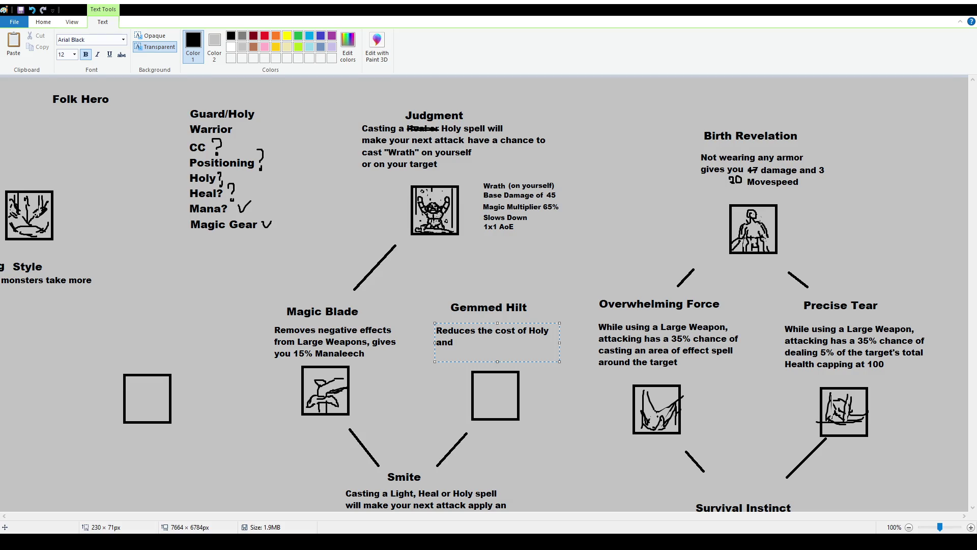
text(Heal spells by 25%, )
text(gain)
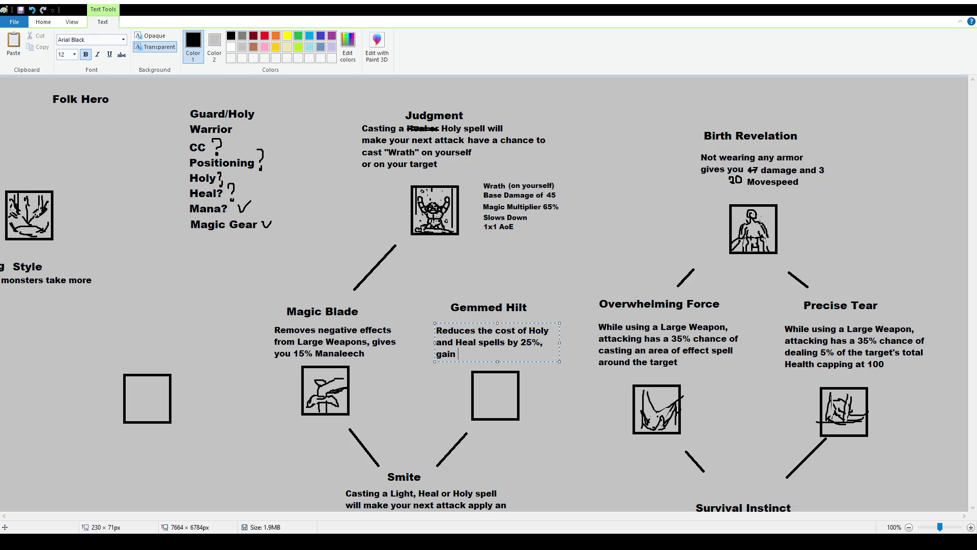
text(15% Spellvamp)
click(494, 271)
Nudge the description slightly right and the title slightly down into place.
click(67, 42)
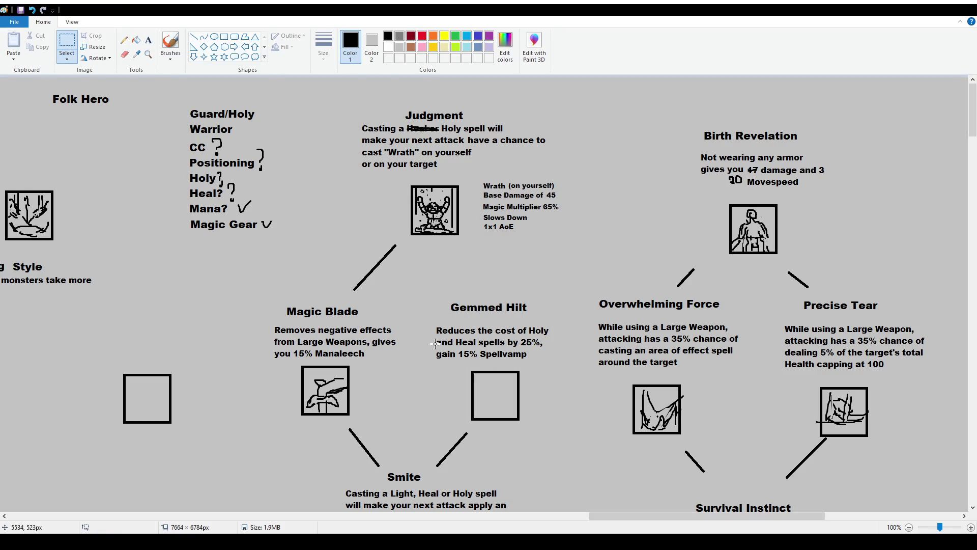
drag(423, 320, 569, 358)
drag(424, 287, 561, 317)
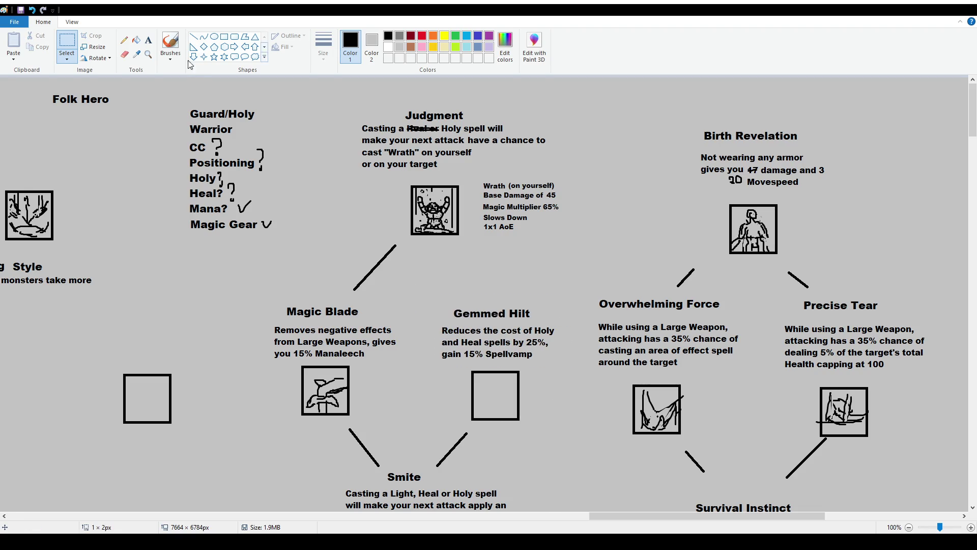
Brush a small circle in the Gemmed Hilt square, then delete it as a stray mark.
click(172, 46)
ctrl+scroll(687, 458, up, 1)
mouse_move(708, 517)
mouse_down()
mouse_move(694, 520)
mouse_move(753, 520)
mouse_up()
scroll(468, 336, down, 3)
drag(501, 399, 508, 401)
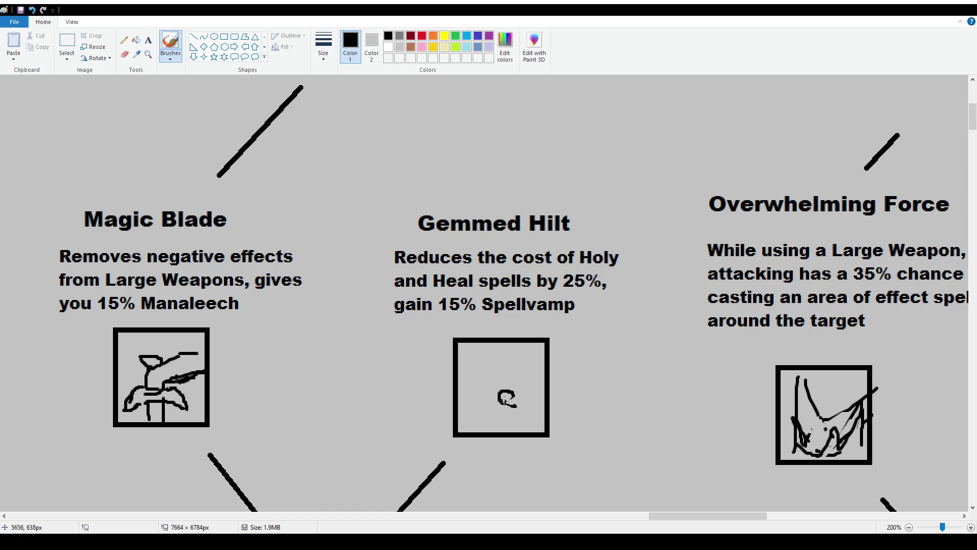
click(67, 47)
drag(456, 342, 526, 425)
key(Delete)
Sketch the jeweled sword hilt icon with outline, detail strokes and a curl inside the square.
click(170, 45)
mouse_move(487, 392)
mouse_down()
mouse_move(501, 377)
mouse_move(516, 393)
mouse_move(495, 405)
mouse_move(509, 409)
mouse_move(518, 395)
mouse_move(504, 389)
mouse_up()
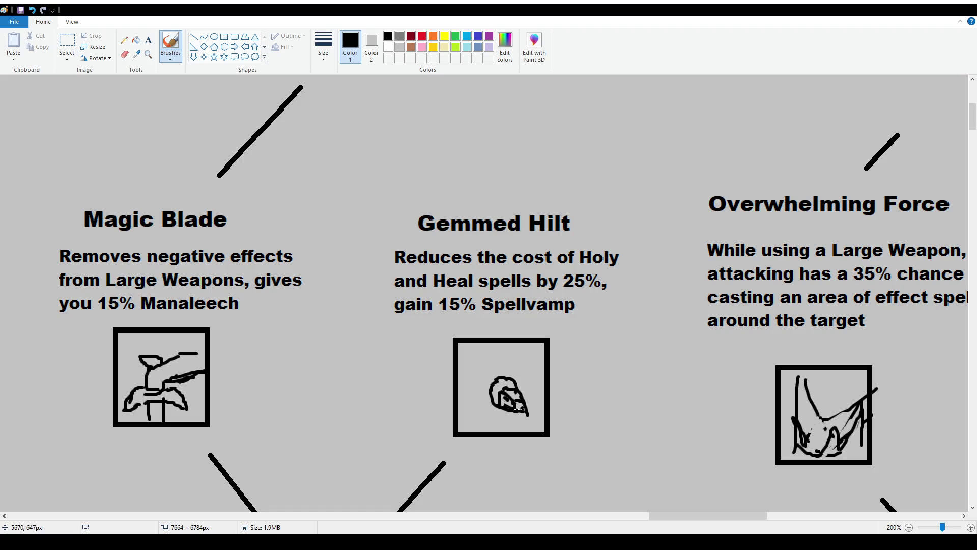
drag(522, 412, 518, 405)
mouse_move(507, 396)
mouse_down()
mouse_move(522, 403)
mouse_move(495, 391)
mouse_move(508, 384)
mouse_move(483, 406)
mouse_move(476, 385)
mouse_move(515, 379)
mouse_move(514, 387)
mouse_move(488, 370)
mouse_move(457, 368)
mouse_move(489, 367)
mouse_move(472, 365)
mouse_move(478, 390)
mouse_move(506, 371)
mouse_up()
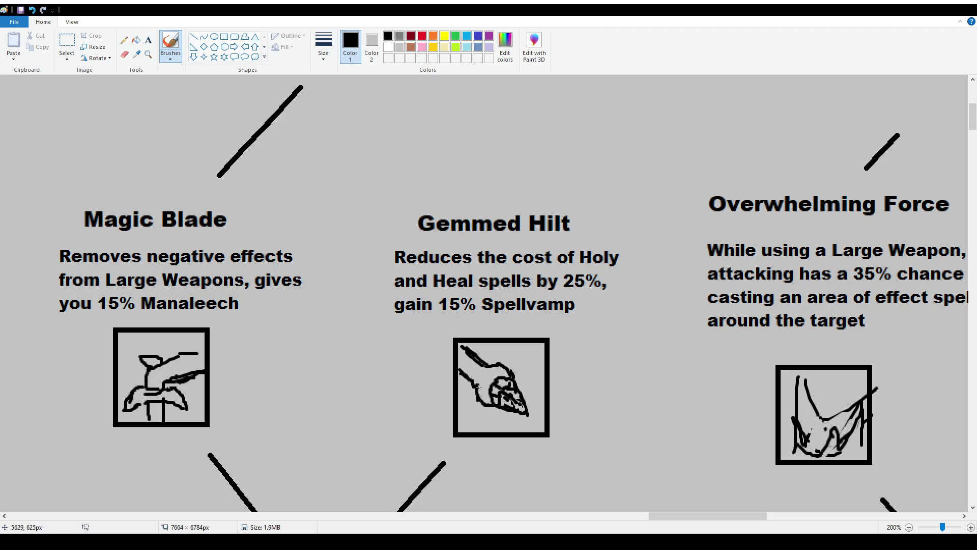
mouse_move(473, 391)
mouse_down()
mouse_move(507, 366)
mouse_move(478, 368)
mouse_move(484, 359)
mouse_move(466, 378)
mouse_move(464, 349)
mouse_move(458, 370)
mouse_move(467, 345)
mouse_up()
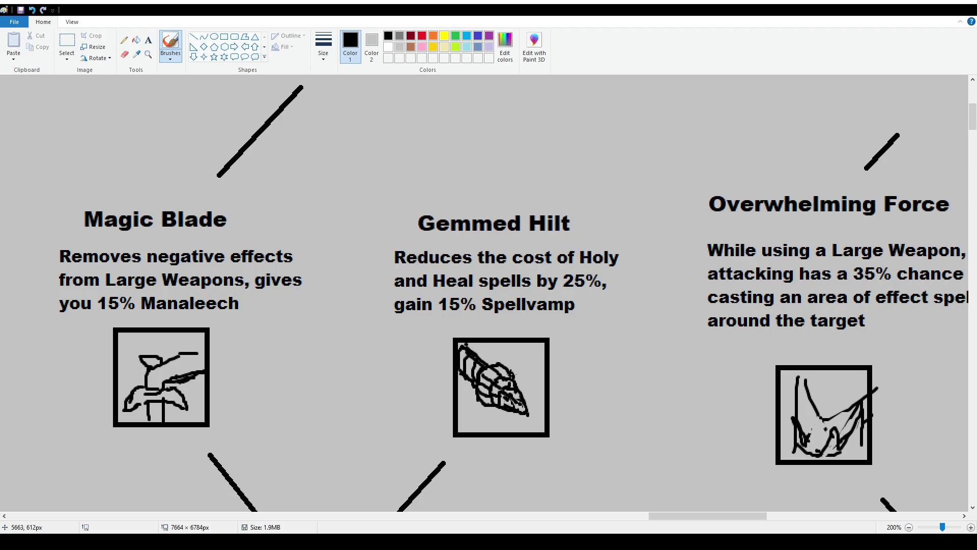
mouse_move(516, 368)
mouse_down()
mouse_move(539, 412)
mouse_move(504, 419)
mouse_move(538, 416)
mouse_up()
key(ctrl+z)
click(479, 418)
mouse_move(526, 363)
mouse_down()
mouse_move(536, 364)
mouse_move(511, 362)
mouse_up()
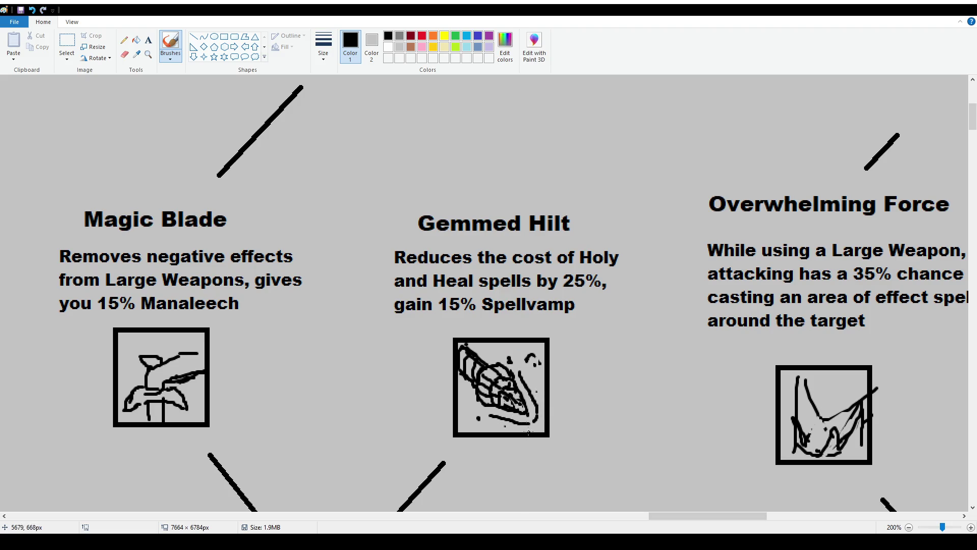
scroll(528, 432, down, 1)
scroll(283, 316, up, 3)
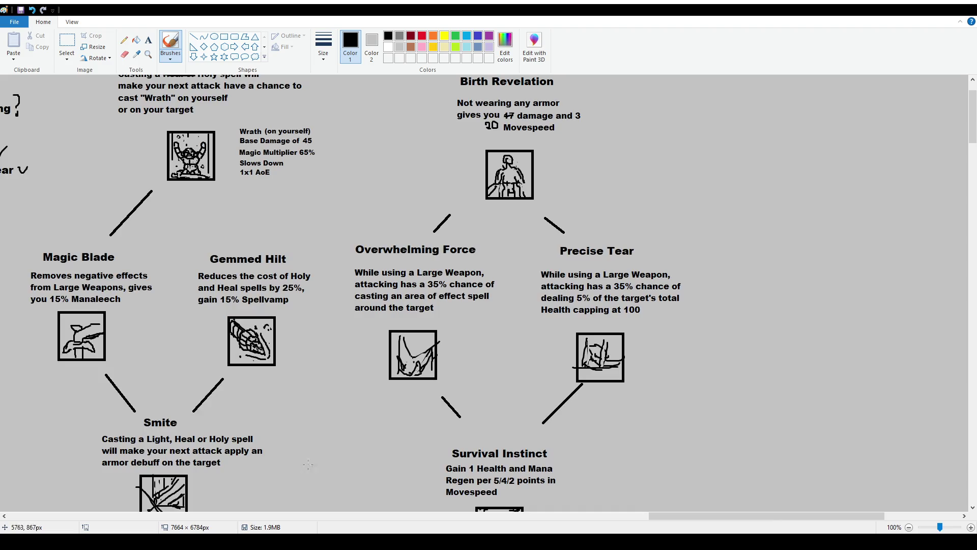
scroll(260, 365, up, 1)
scroll(530, 395, down, 6)
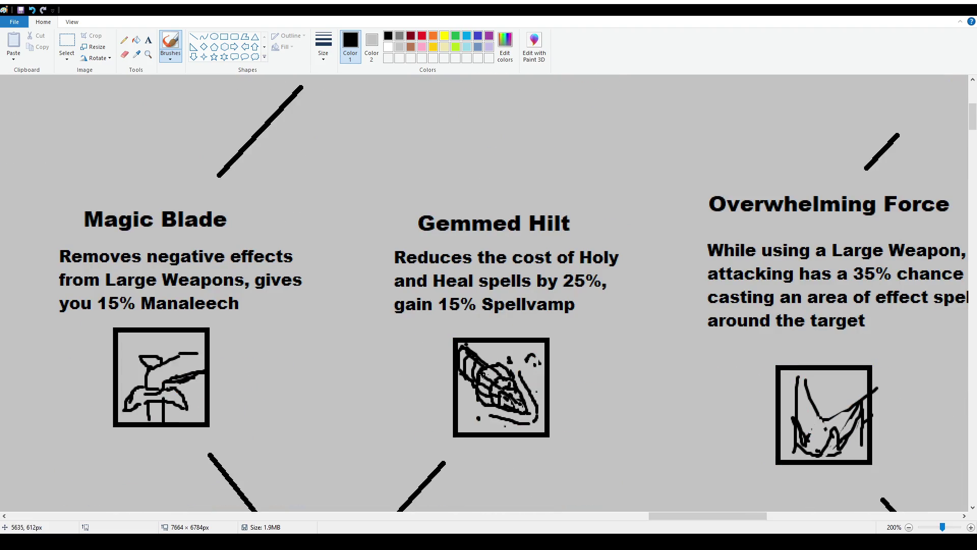
scroll(353, 330, down, 1)
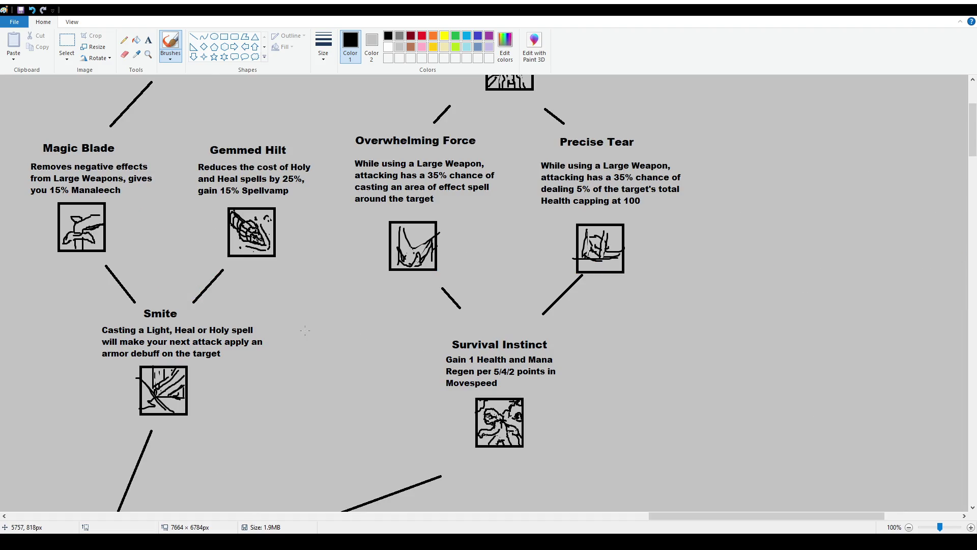
scroll(353, 384, up, 3)
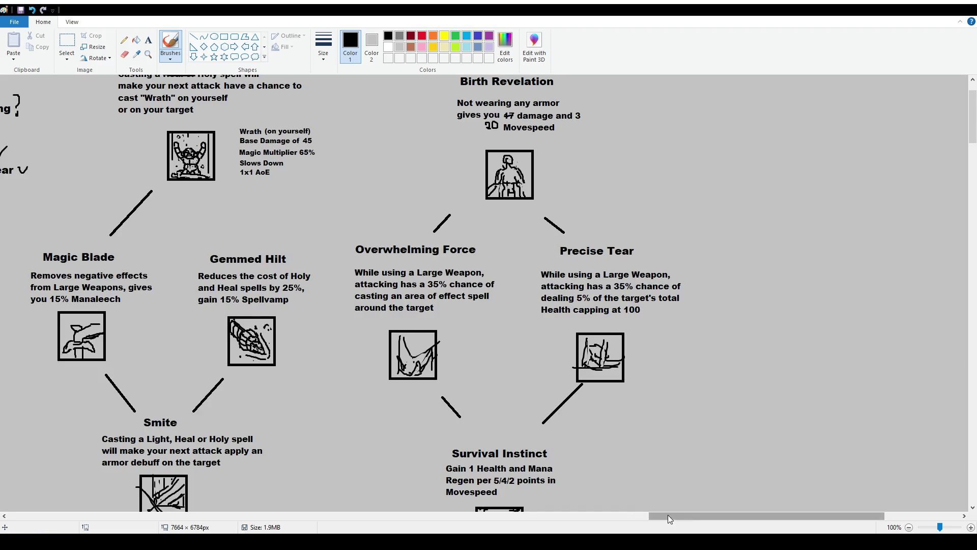
drag(767, 517, 695, 516)
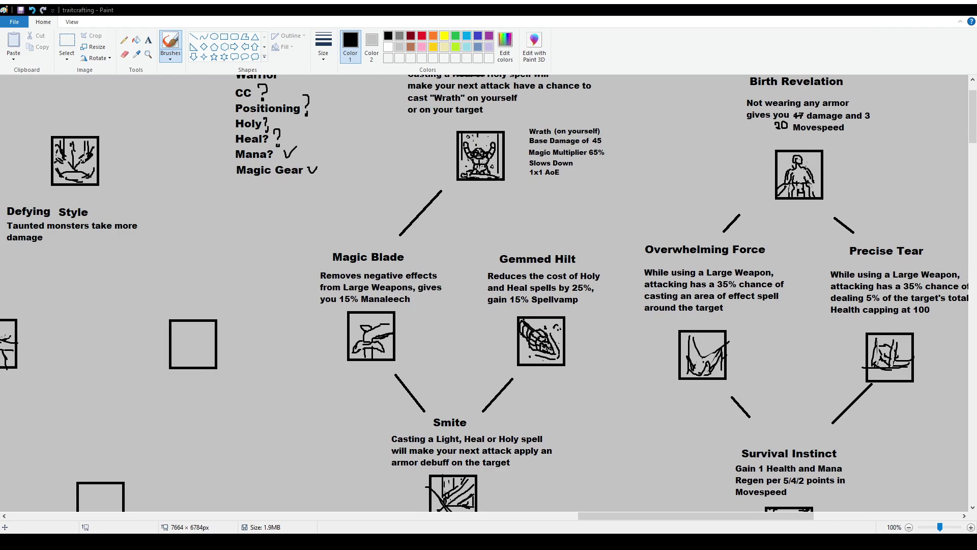
scroll(527, 281, down, 3)
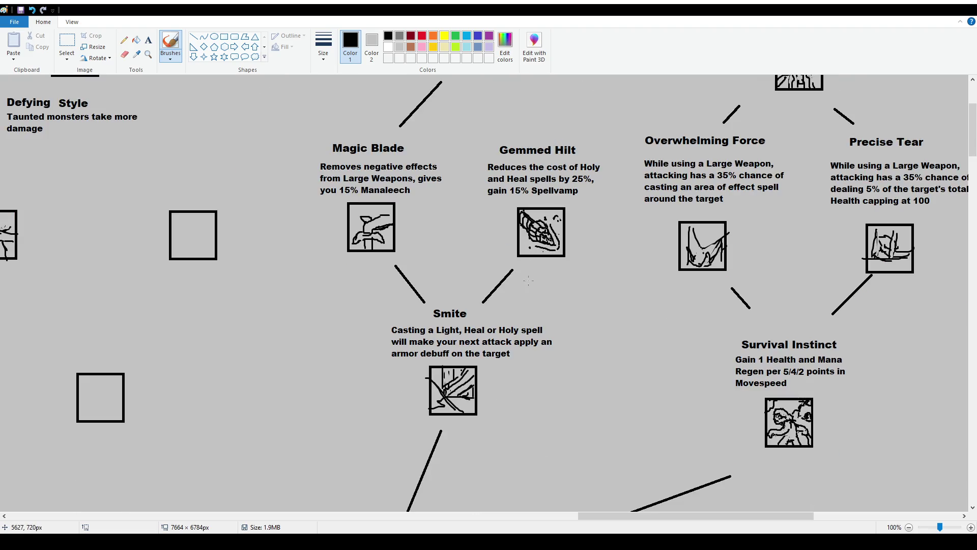
scroll(527, 281, up, 2)
scroll(500, 261, up, 1)
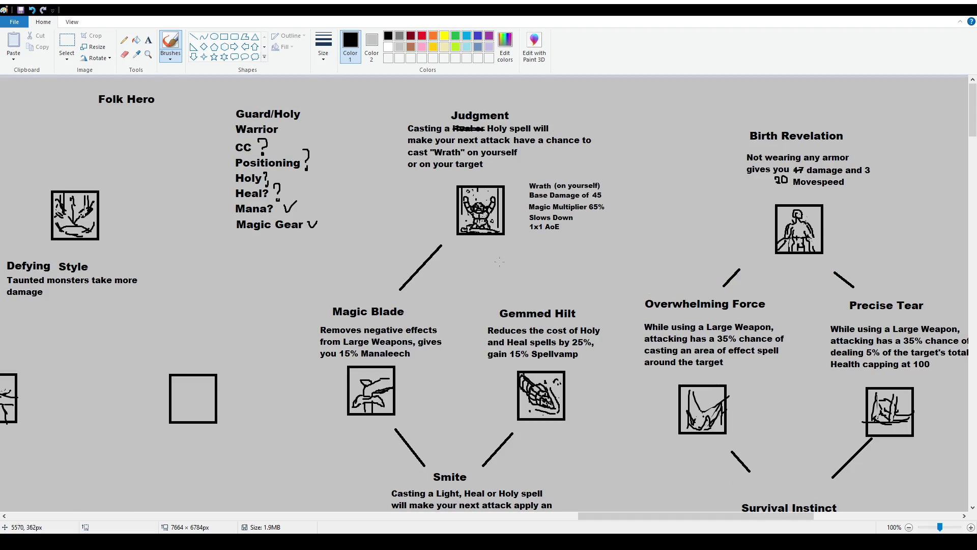
scroll(500, 261, down, 3)
scroll(492, 259, up, 3)
Select the Gemmed Hilt title and drag it up closer to its branch line.
click(67, 42)
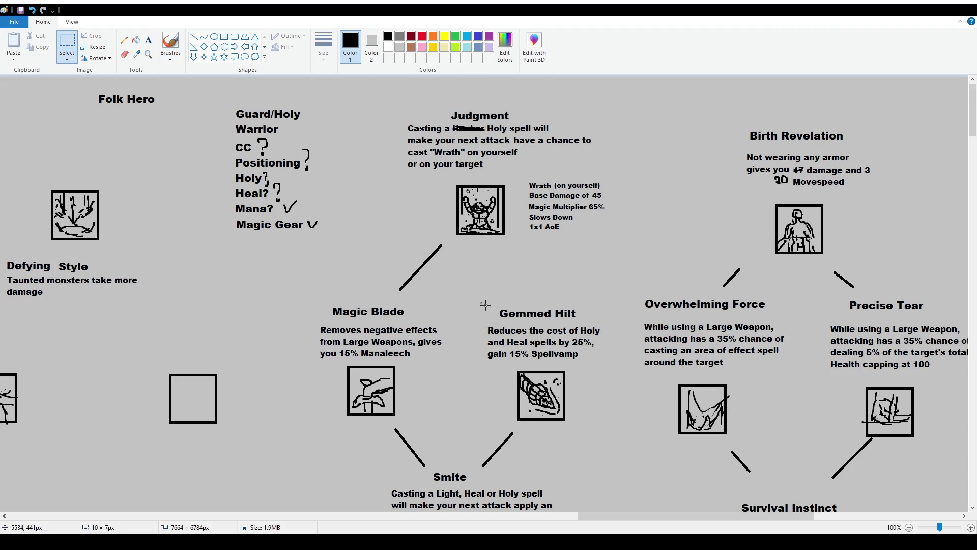
mouse_move(480, 303)
mouse_down()
mouse_move(609, 324)
mouse_move(593, 304)
mouse_up()
mouse_move(325, 302)
mouse_down()
mouse_move(423, 319)
mouse_move(422, 308)
mouse_up()
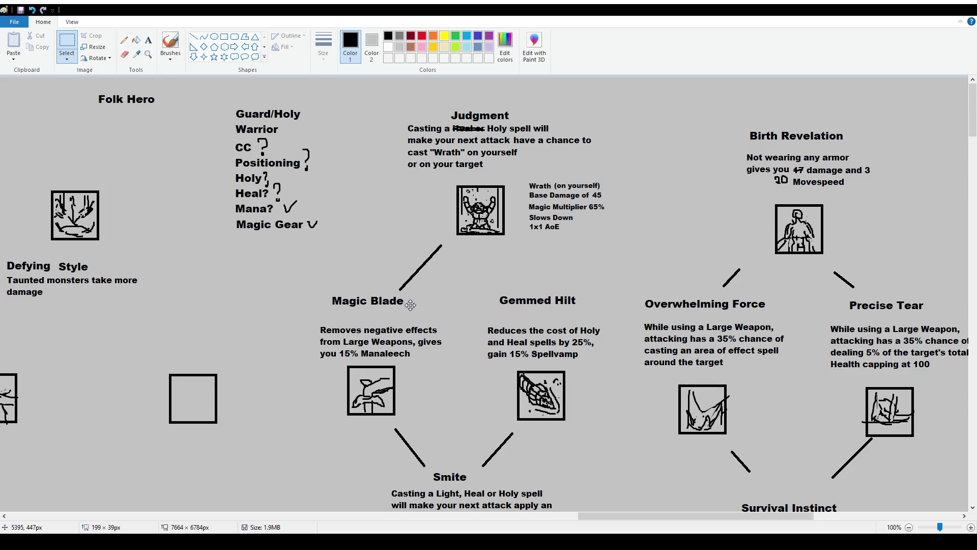